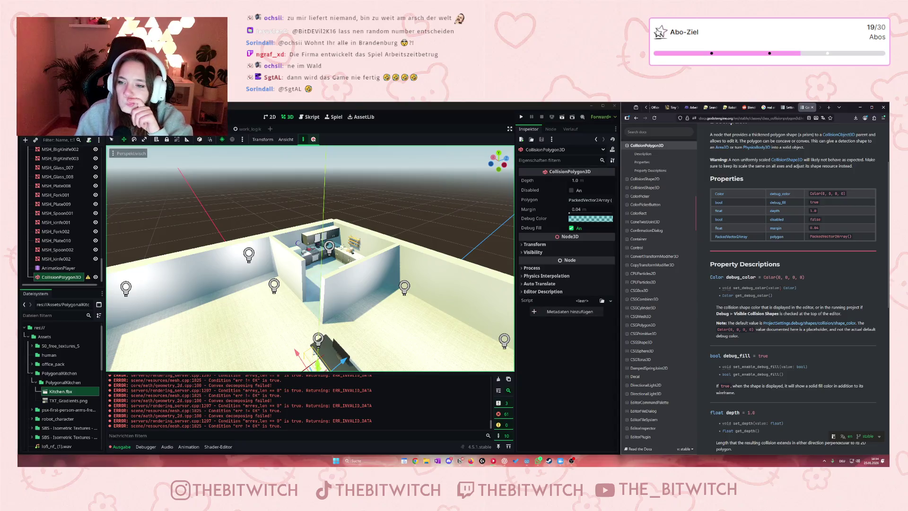
# Skim down the CollisionPolygon3D documentation page, then return to the Google search results.
pyautogui.scroll(-5, 782, 288)
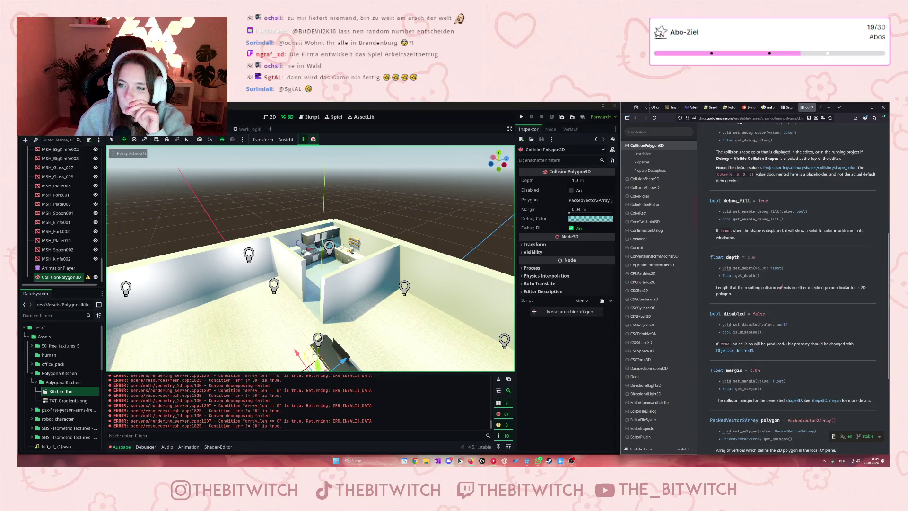
pyautogui.scroll(-5, 782, 288)
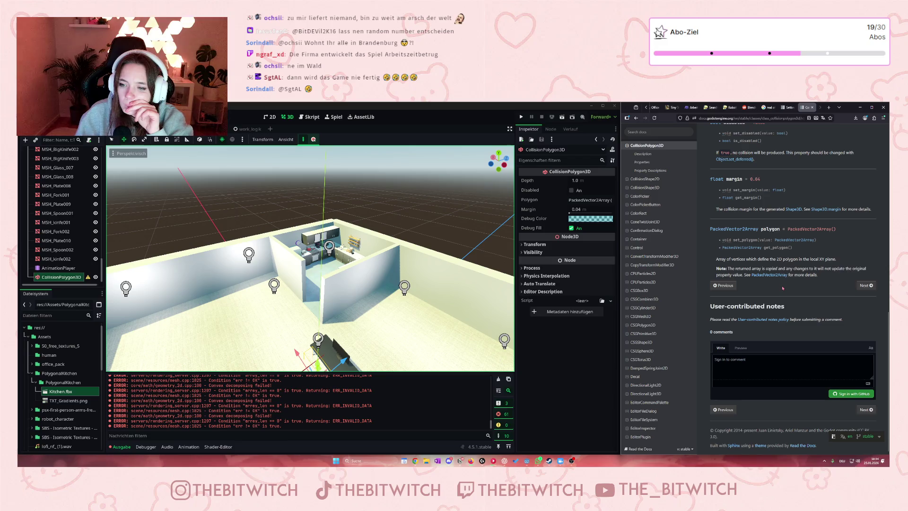
pyautogui.scroll(10, 783, 287)
pyautogui.click(637, 118)
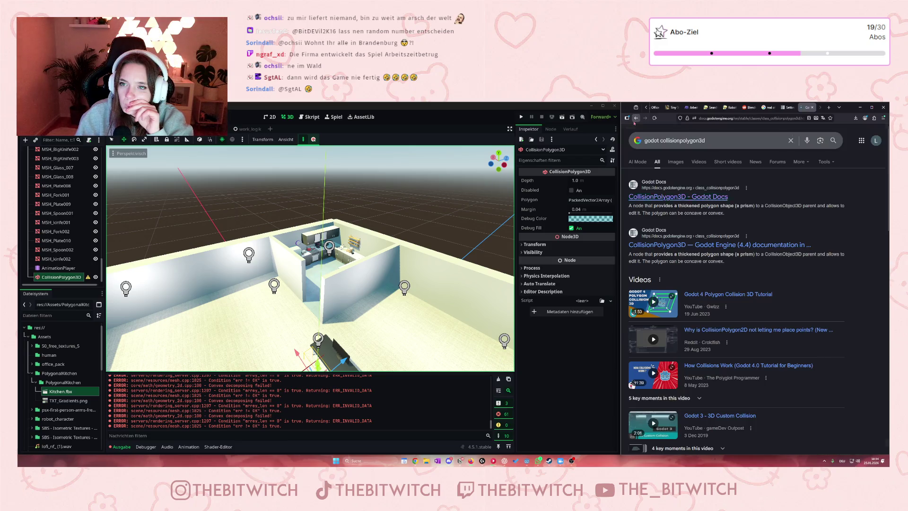
# Open the Godot 4.4 CollisionPolygon3D docs result, then go back and browse the Google results.
pyautogui.click(727, 245)
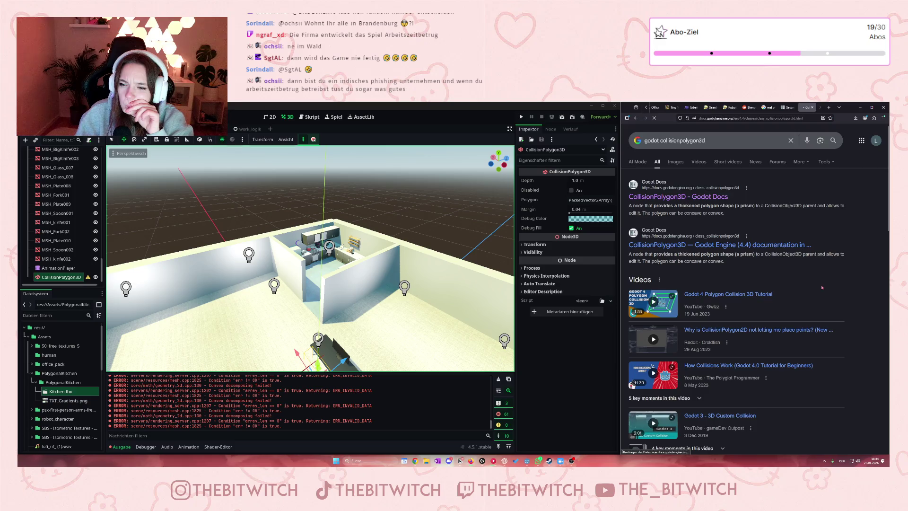
pyautogui.scroll(-10, 822, 288)
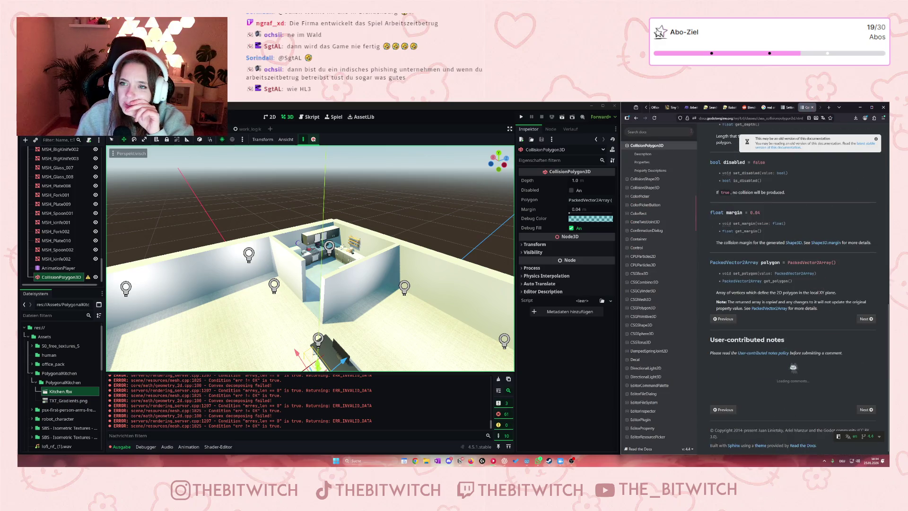
pyautogui.click(637, 117)
pyautogui.scroll(-5, 730, 339)
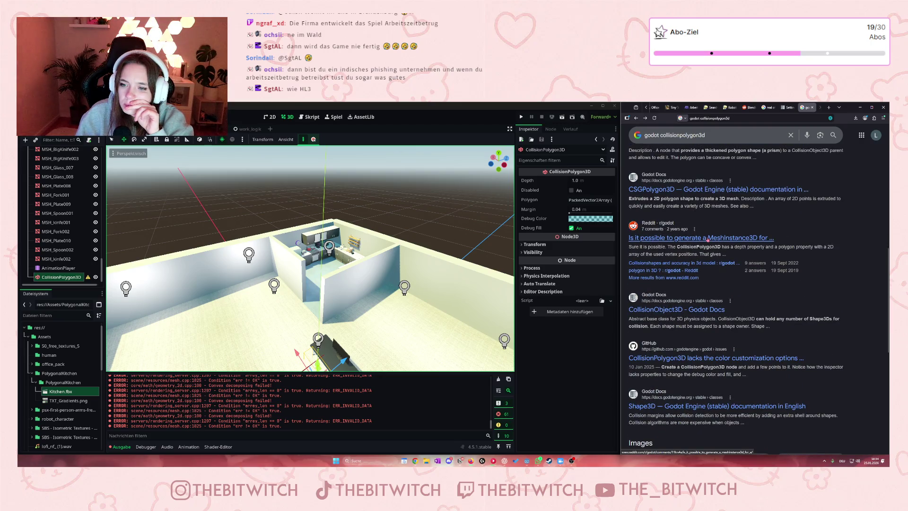
pyautogui.scroll(2, 712, 246)
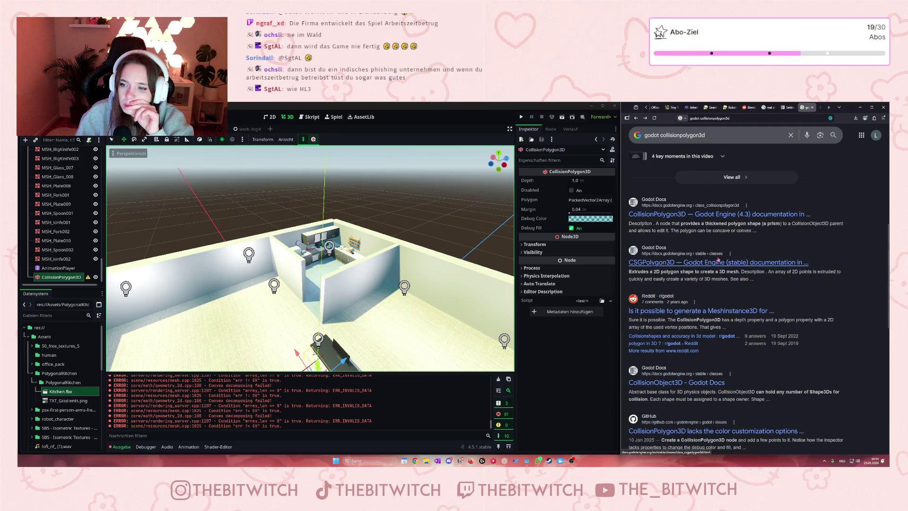
pyautogui.scroll(-6, 724, 294)
pyautogui.scroll(2, 725, 302)
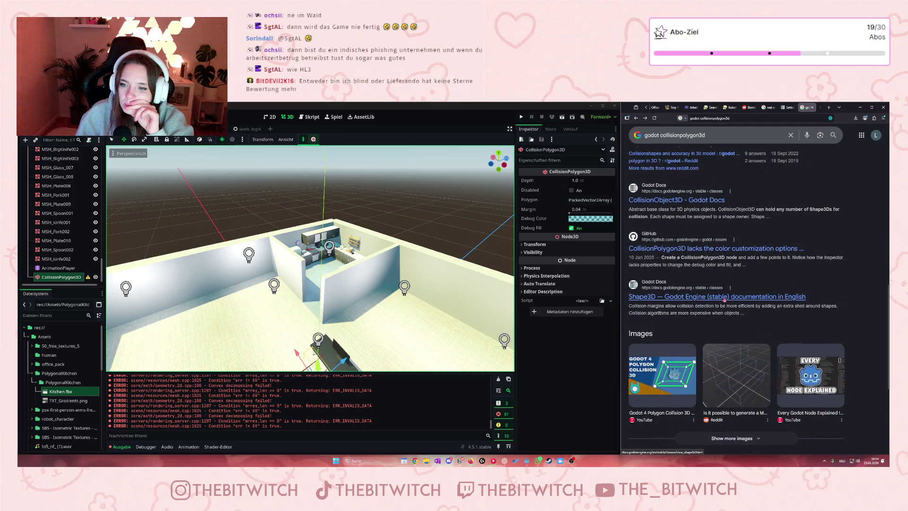
pyautogui.scroll(2, 724, 299)
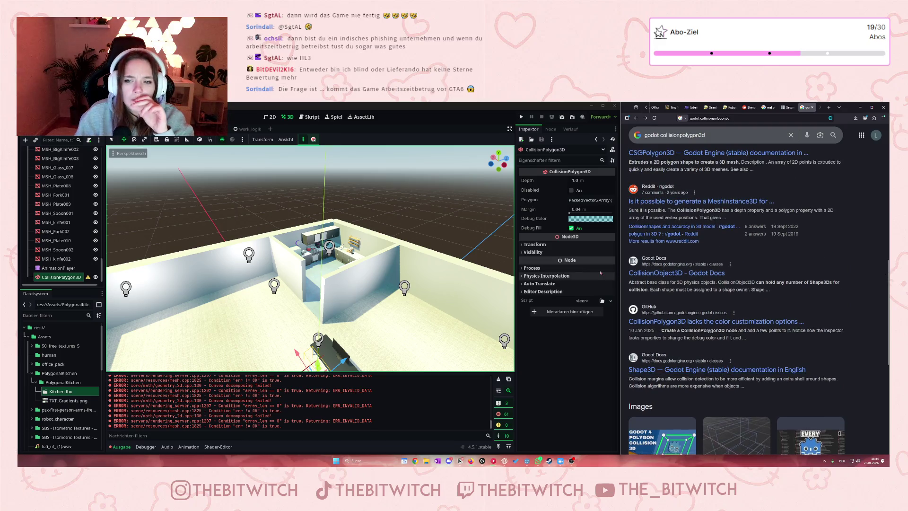
# Expand the CollisionPolygon3D's Transform and orbit to a top-down view of the kitchen.
pyautogui.click(526, 244)
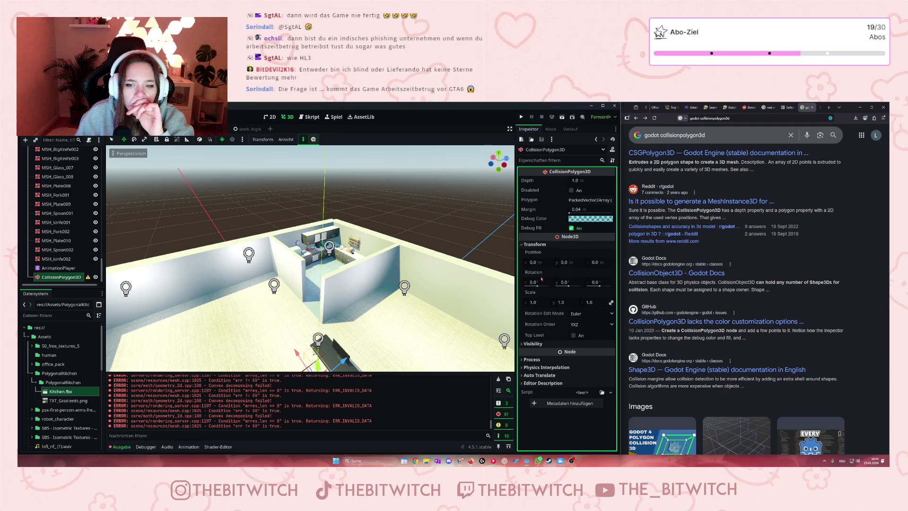
pyautogui.scroll(-5, 377, 306)
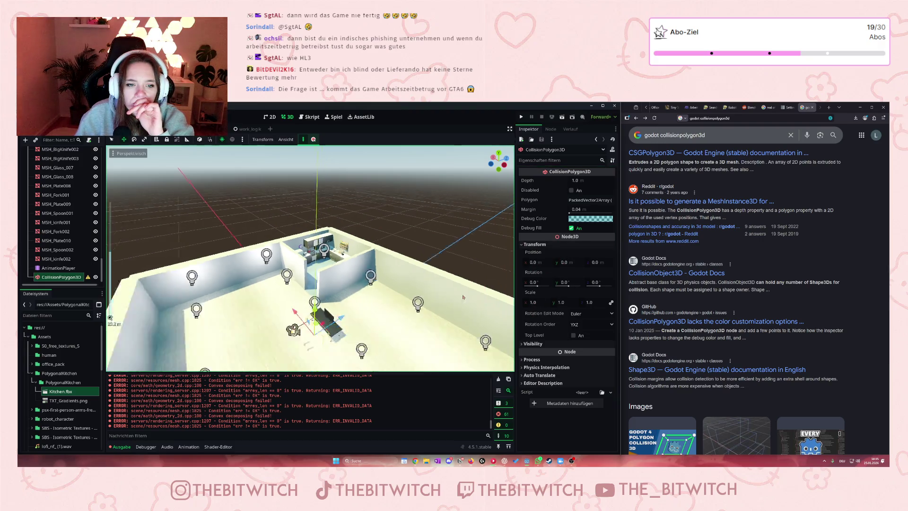
pyautogui.scroll(4, 377, 306)
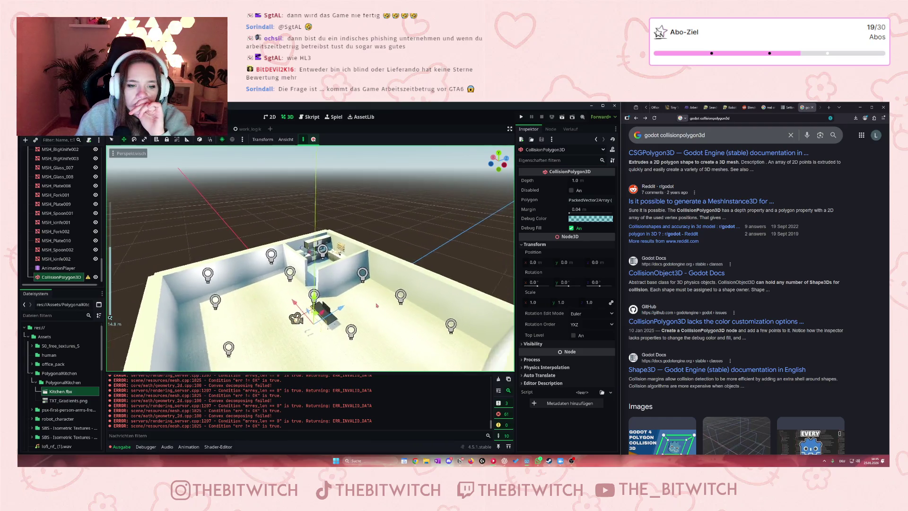
pyautogui.moveTo(377, 305); pyautogui.dragTo(347, 327)
pyautogui.scroll(-2, 347, 327)
pyautogui.scroll(3, 347, 328)
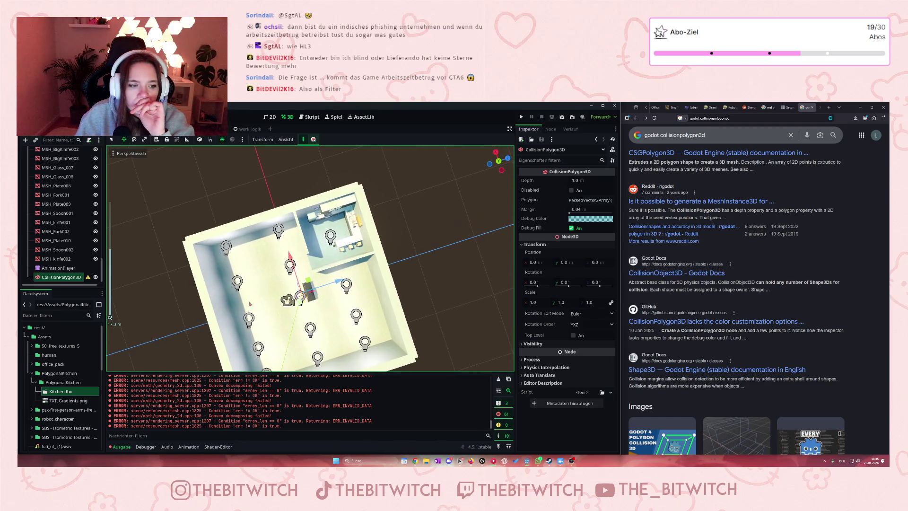
# Switch the viewport toolbar from polygon editing to 'Polygon erstellen' creation mode.
pyautogui.click(313, 140)
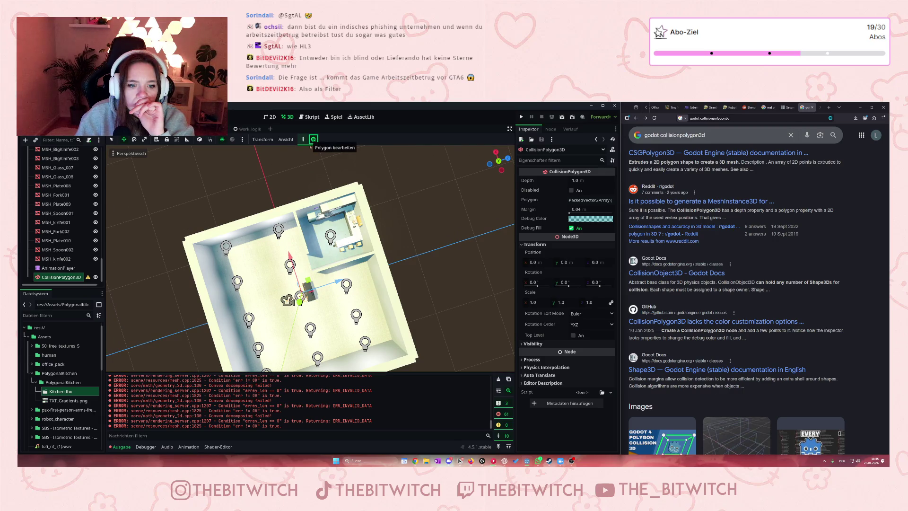
pyautogui.scroll(-5, 310, 274)
pyautogui.scroll(8, 294, 234)
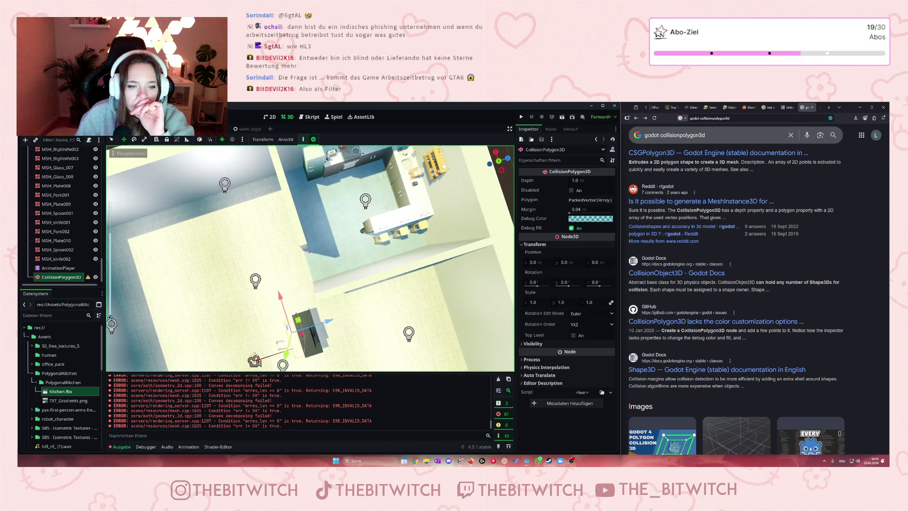
pyautogui.scroll(-3, 287, 251)
pyautogui.scroll(-5, 287, 250)
pyautogui.scroll(6, 287, 251)
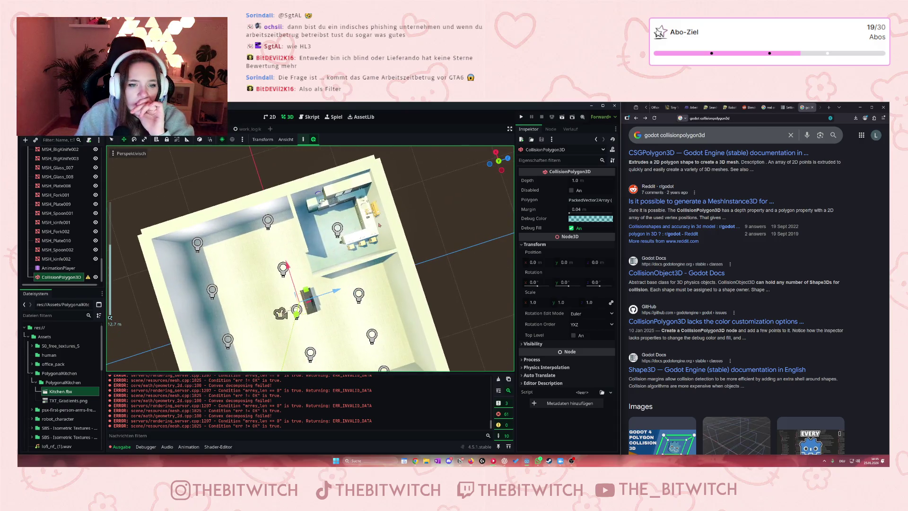
pyautogui.scroll(3, 310, 258)
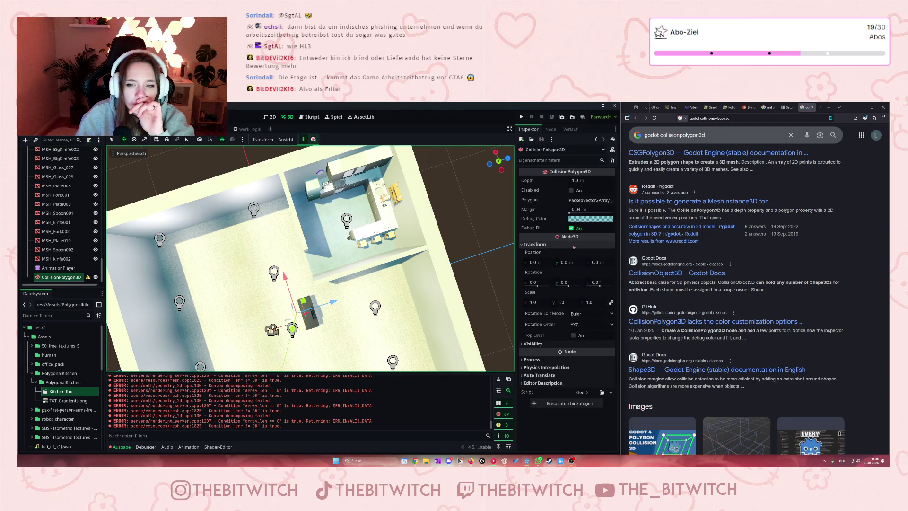
pyautogui.click(303, 140)
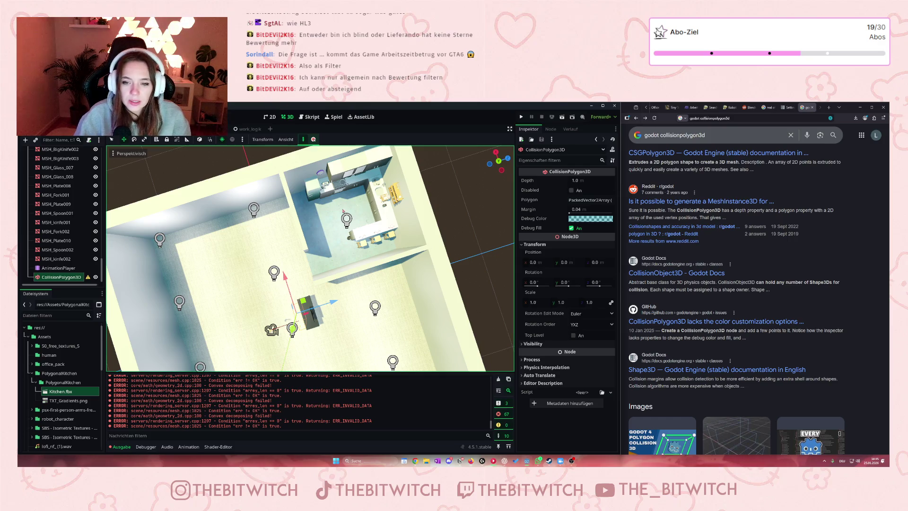
# Orbit the camera from top-down back to an angled perspective of the kitchen.
pyautogui.moveTo(345, 205); pyautogui.dragTo(447, 150)
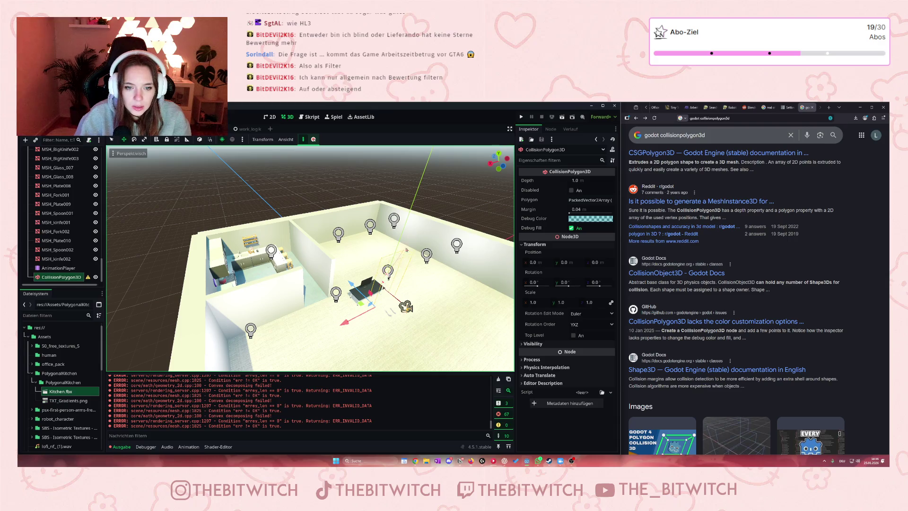
pyautogui.click(386, 278)
pyautogui.click(187, 192)
pyautogui.scroll(-5, 204, 250)
pyautogui.click(294, 211)
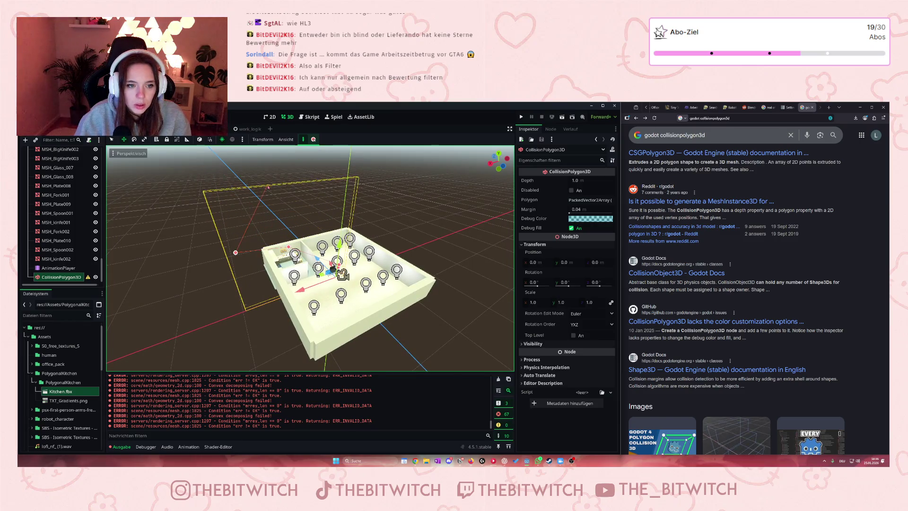
pyautogui.click(272, 188)
pyautogui.scroll(4, 348, 266)
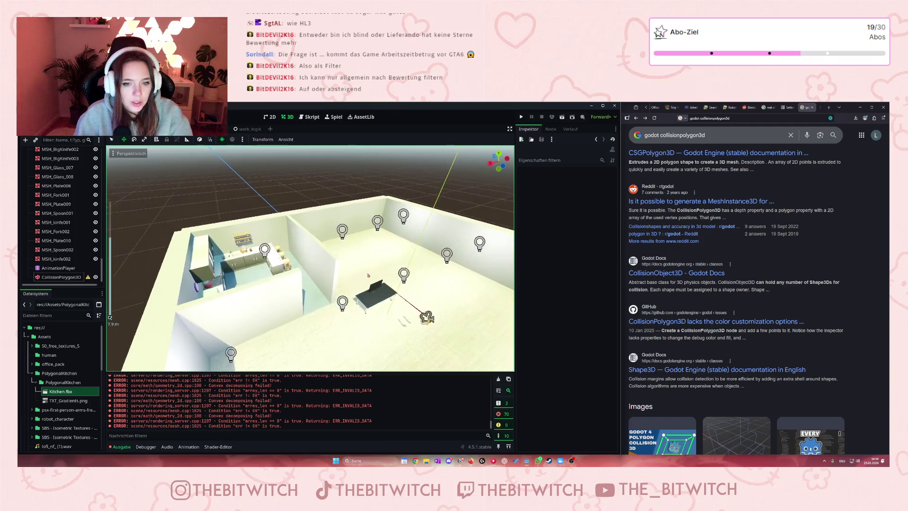
pyautogui.click(62, 277)
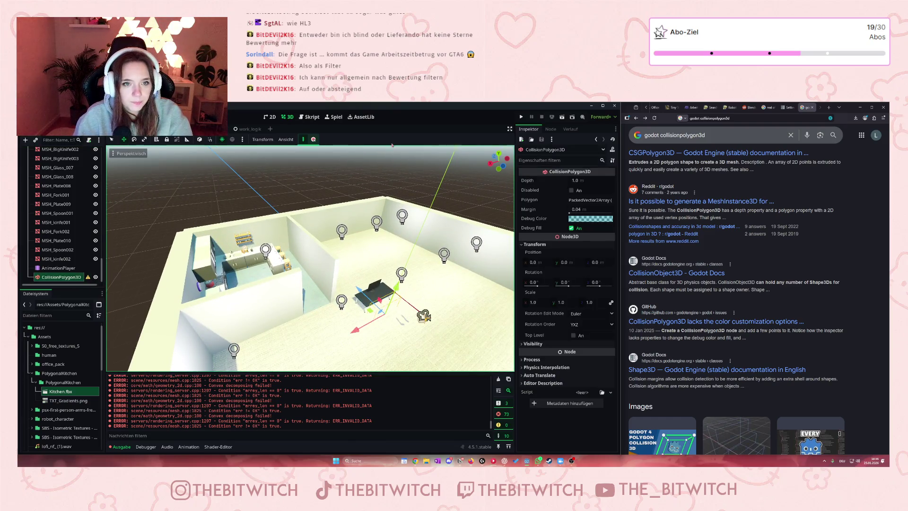
pyautogui.click(314, 139)
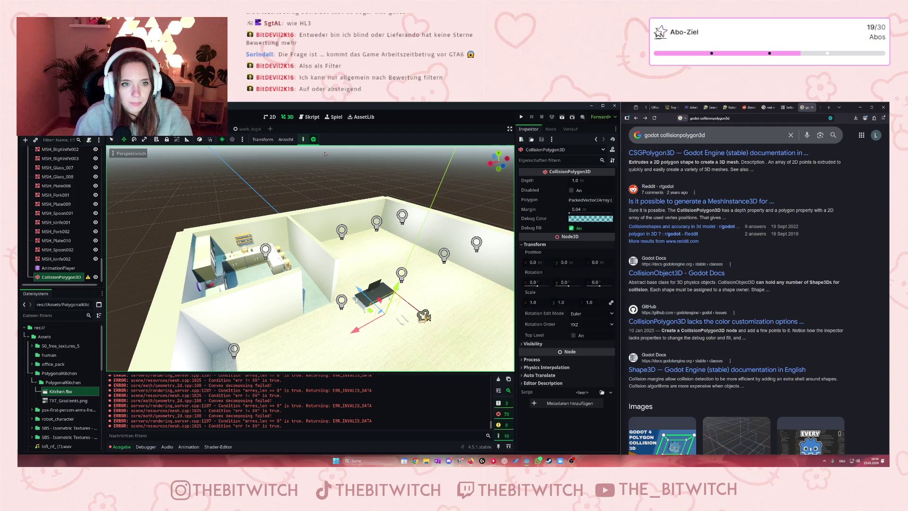
pyautogui.click(371, 306)
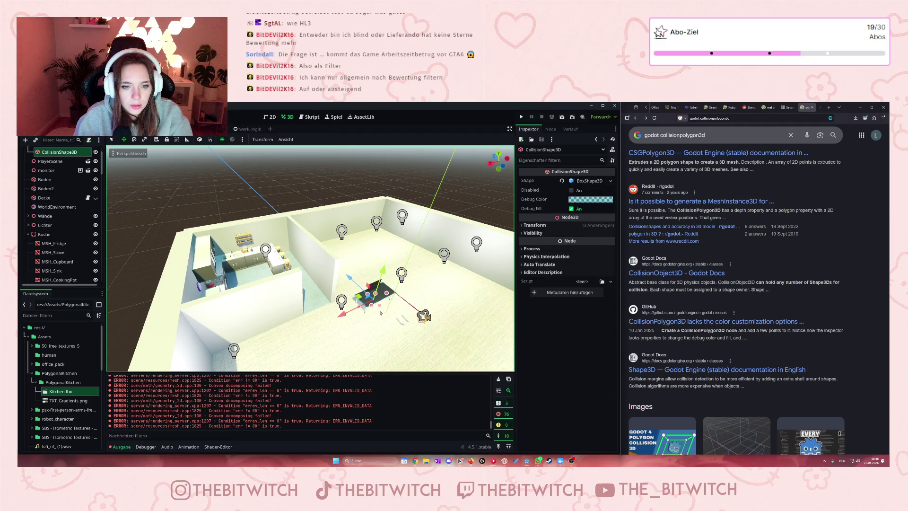
pyautogui.scroll(-10, 62, 270)
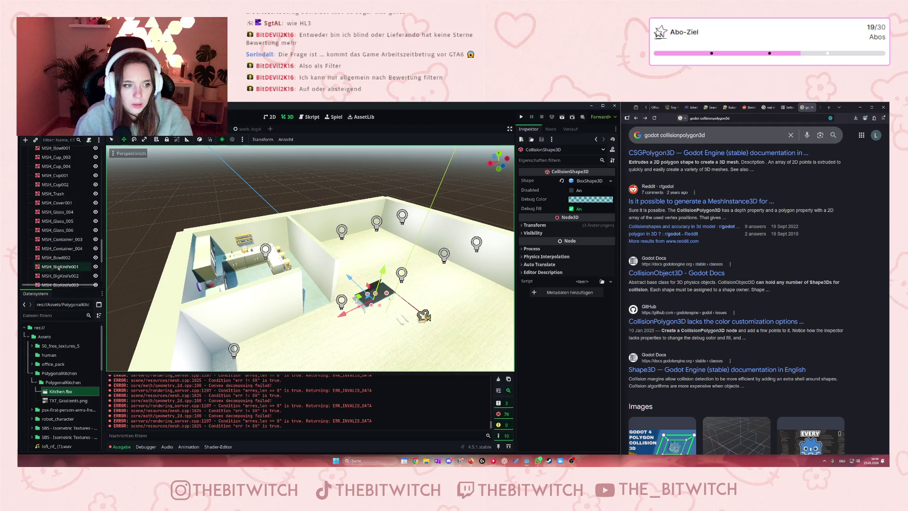
pyautogui.click(71, 277)
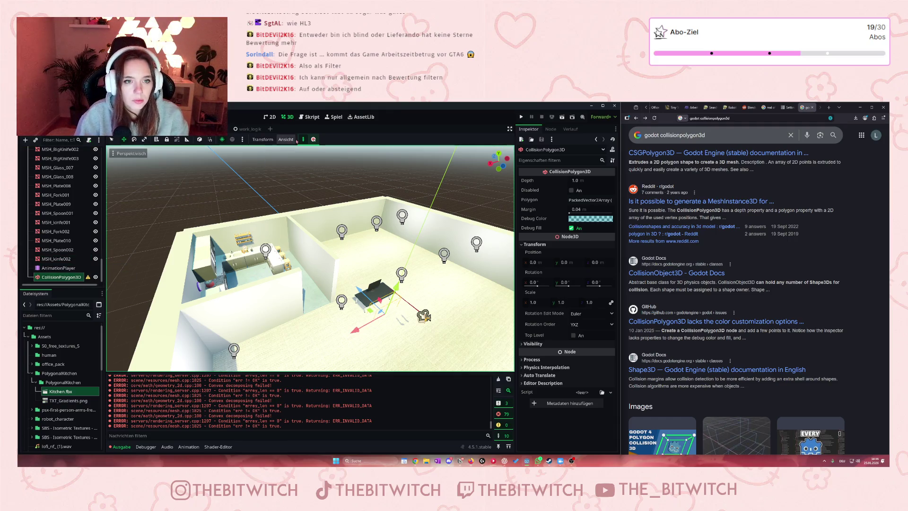
pyautogui.scroll(3, 309, 258)
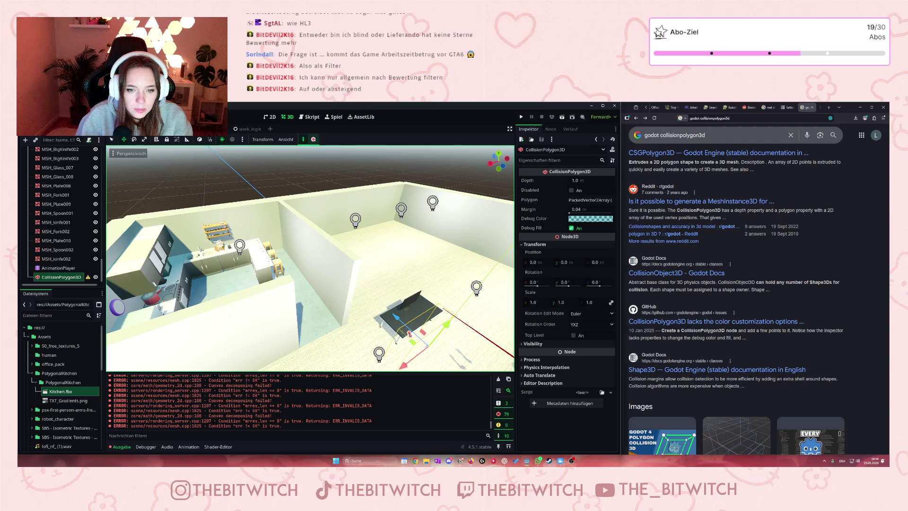
pyautogui.click(413, 309)
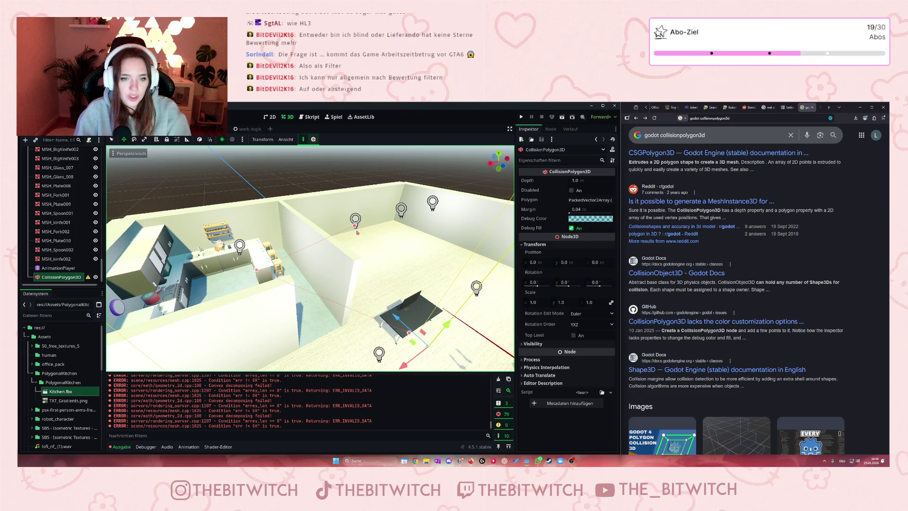
pyautogui.click(69, 277)
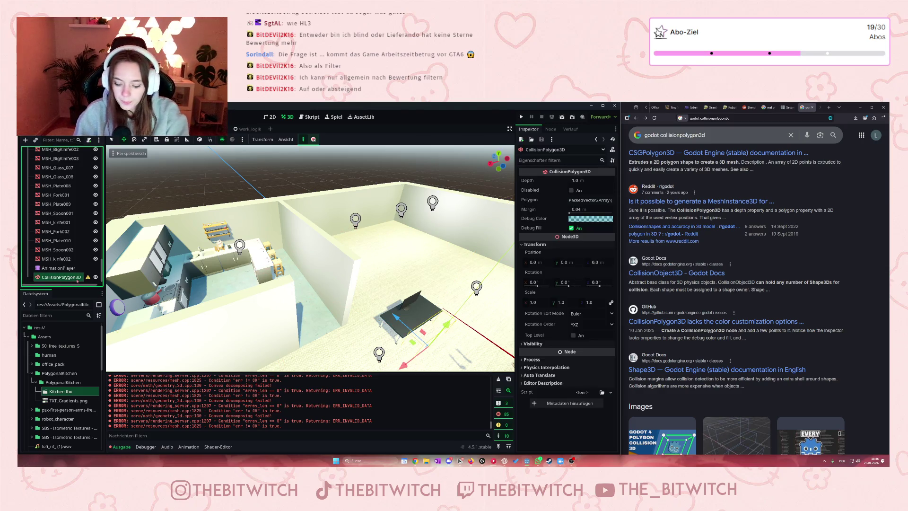
pyautogui.press('Delete')
# Delete the CollisionPolygon3D and add a CollisionShape3D child under the Küche node.
pyautogui.press('Return')
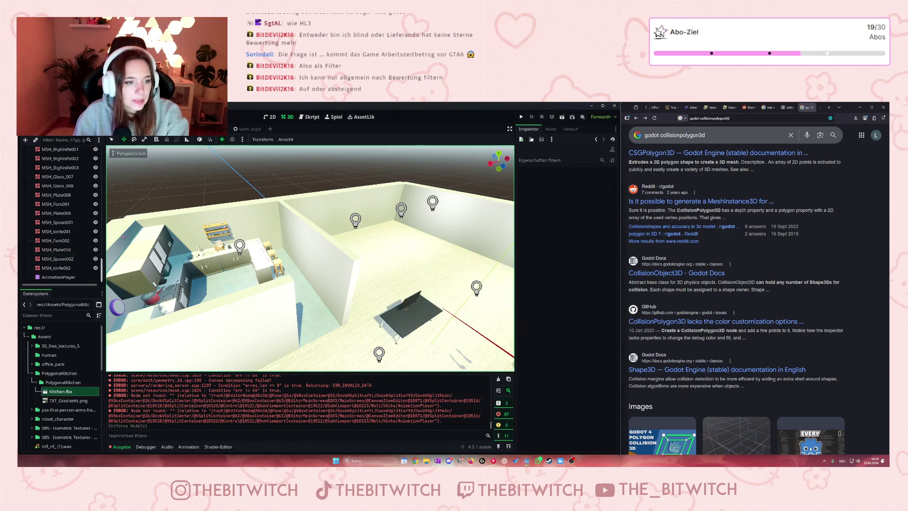
pyautogui.scroll(5, 56, 265)
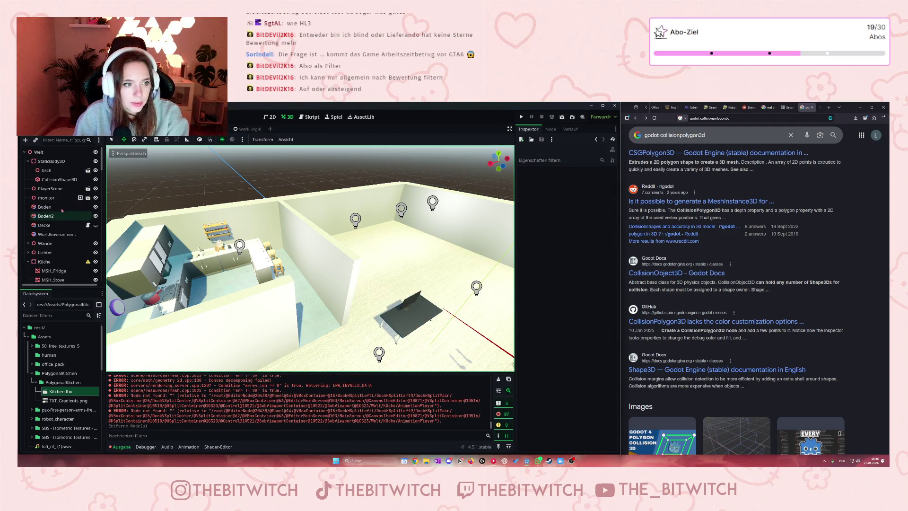
pyautogui.rightClick(45, 262)
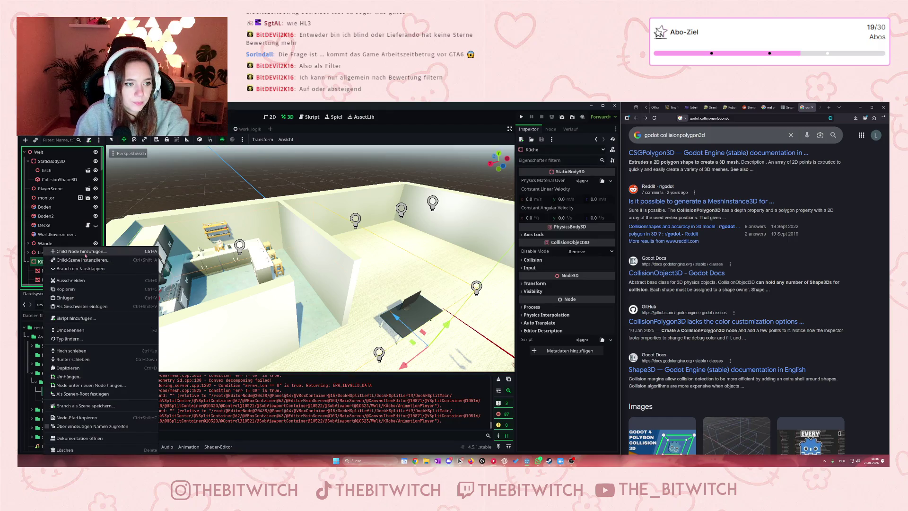
pyautogui.click(71, 255)
pyautogui.write('stat')
pyautogui.press('BackSpace')
pyautogui.press('BackSpace')
pyautogui.press('BackSpace')
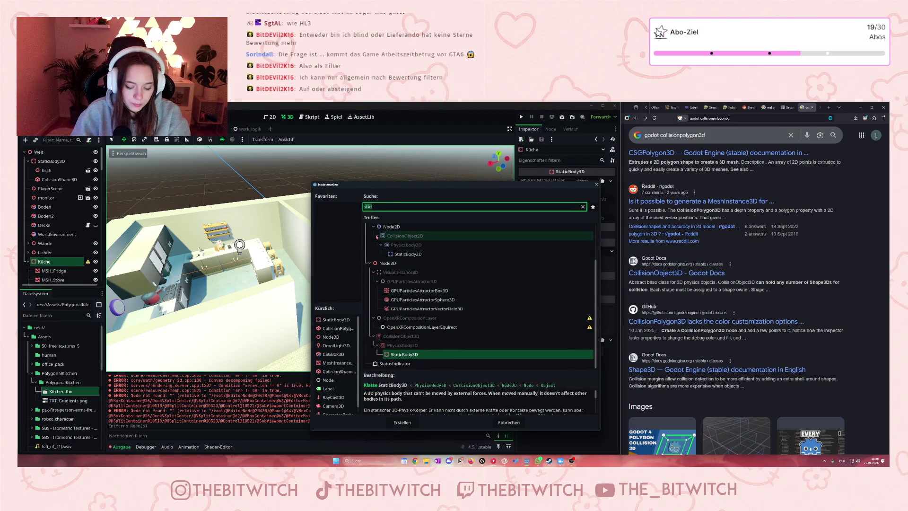
pyautogui.write('coll')
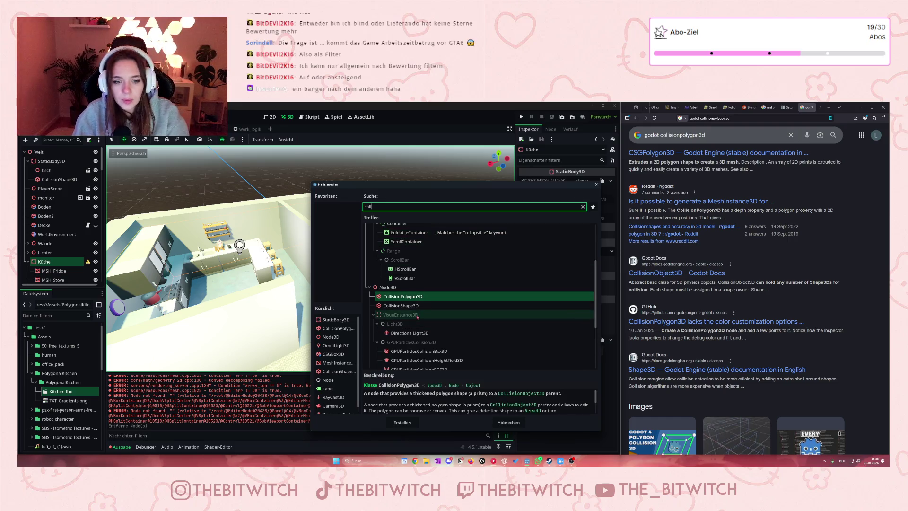
pyautogui.click(401, 305)
pyautogui.click(402, 423)
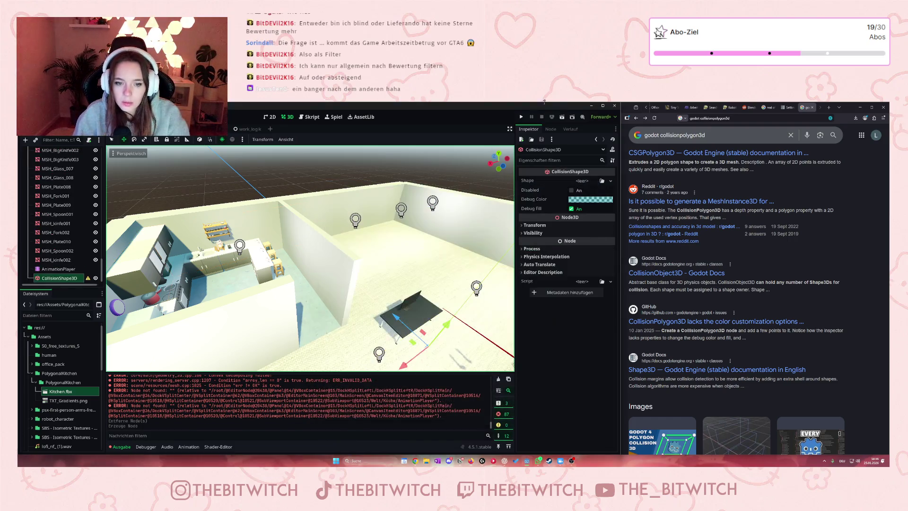
pyautogui.click(585, 181)
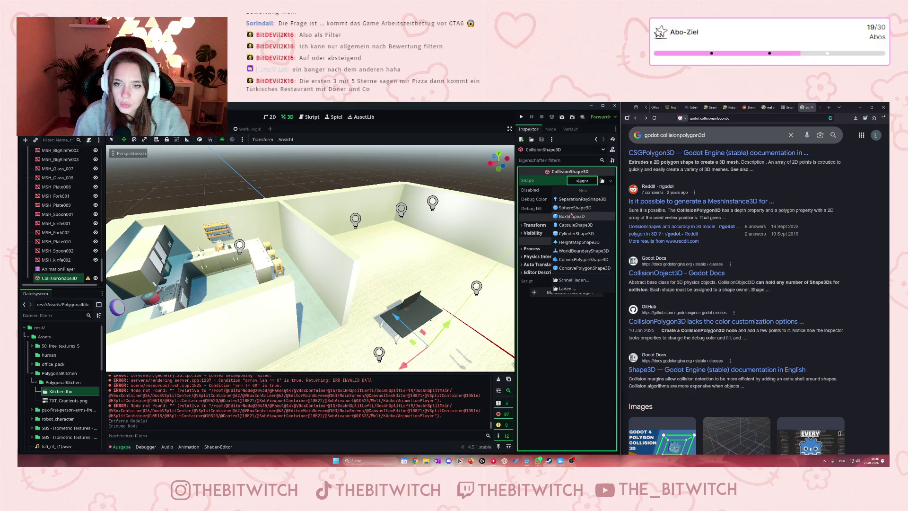
# Assign a New BoxShape3D and drag the box over toward the kitchen, lowering it.
pyautogui.click(577, 217)
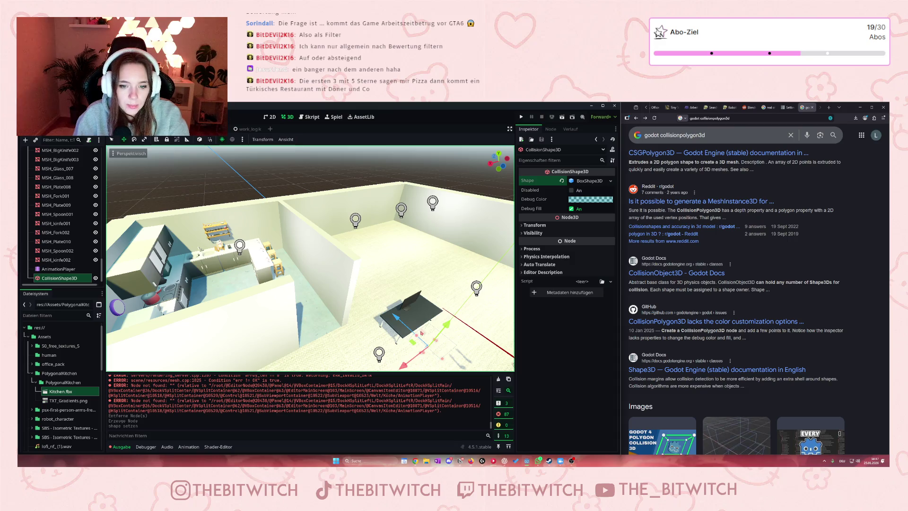
pyautogui.moveTo(425, 341)
pyautogui.mouseDown()
pyautogui.moveTo(434, 311)
pyautogui.moveTo(421, 334)
pyautogui.moveTo(272, 239)
pyautogui.moveTo(258, 241)
pyautogui.mouseUp()
pyautogui.scroll(3, 201, 288)
pyautogui.moveTo(201, 288); pyautogui.dragTo(210, 268)
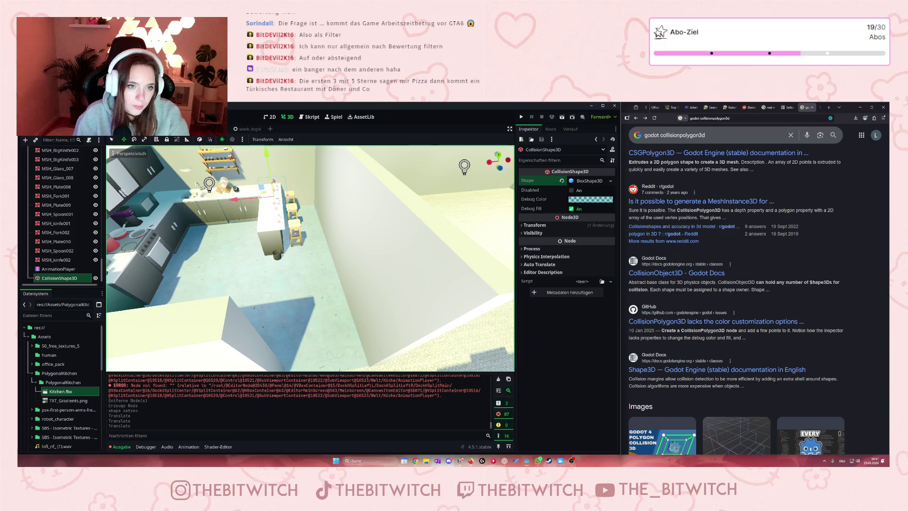
pyautogui.moveTo(268, 163); pyautogui.dragTo(260, 194)
# Zoom in on the kitchen and switch the viewport to Orthogonal projection.
pyautogui.scroll(2, 260, 194)
pyautogui.scroll(-3, 224, 194)
pyautogui.scroll(-2, 224, 193)
pyautogui.scroll(-2, 306, 237)
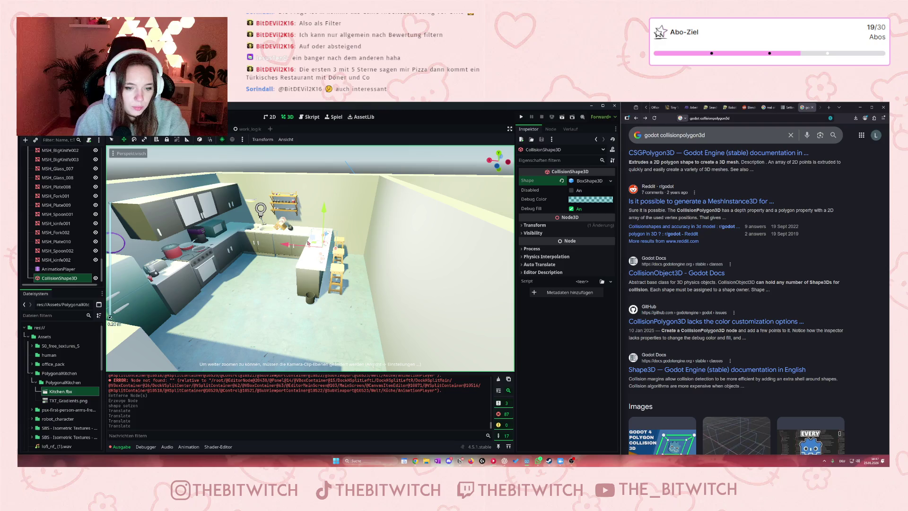
pyautogui.scroll(-2, 311, 256)
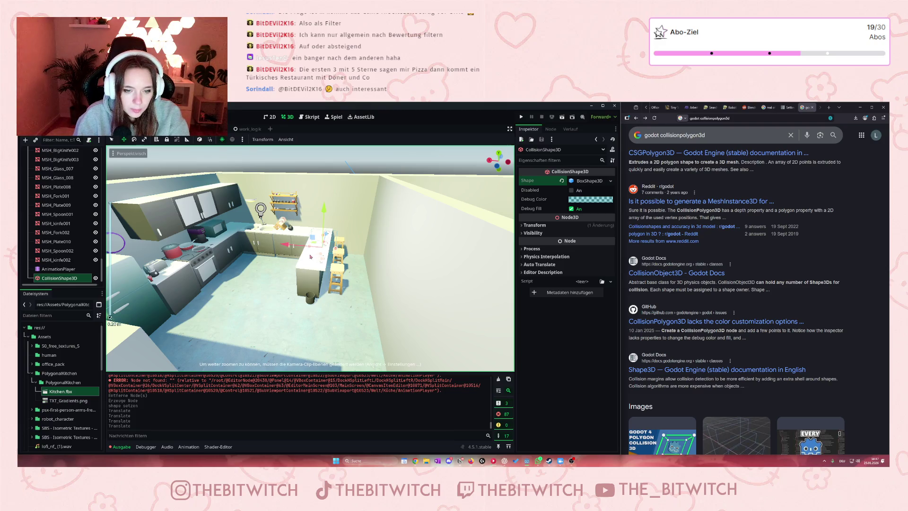
pyautogui.scroll(6, 310, 258)
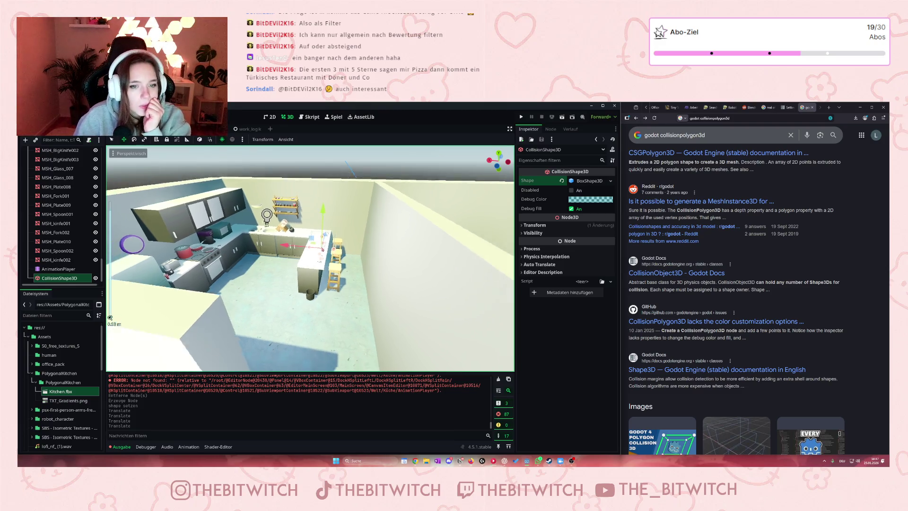
pyautogui.scroll(-5, 310, 258)
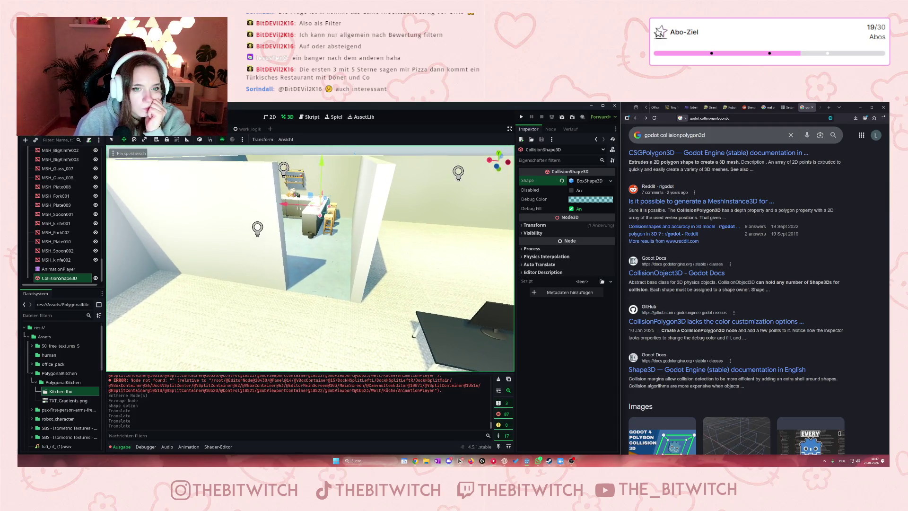
pyautogui.scroll(6, 310, 257)
pyautogui.scroll(-4, 277, 196)
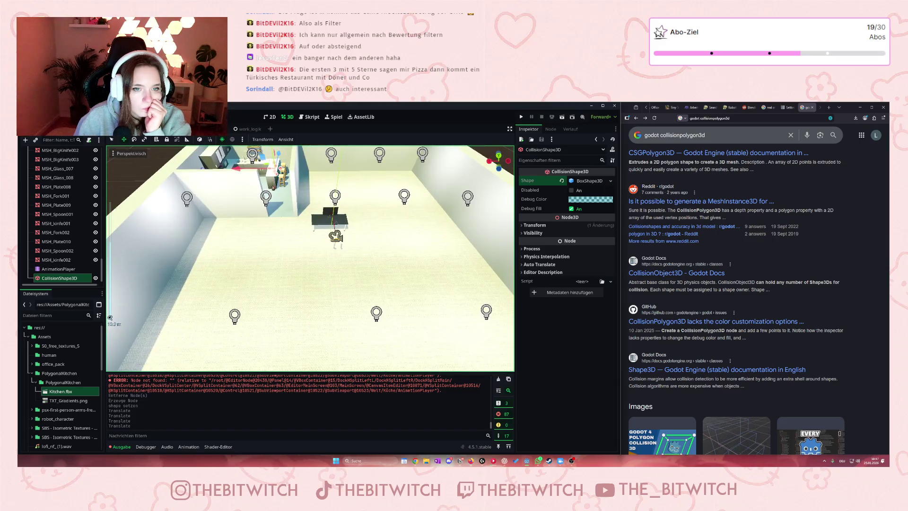
pyautogui.scroll(3, 277, 196)
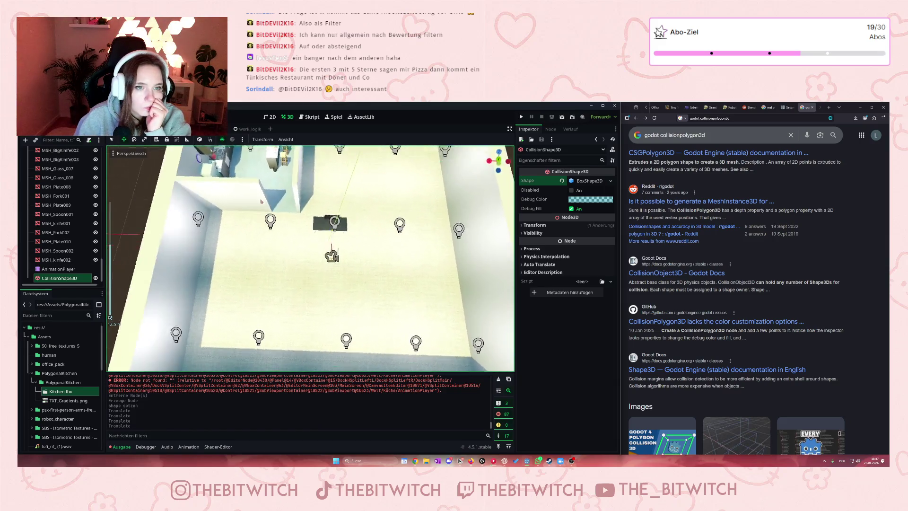
pyautogui.click(131, 153)
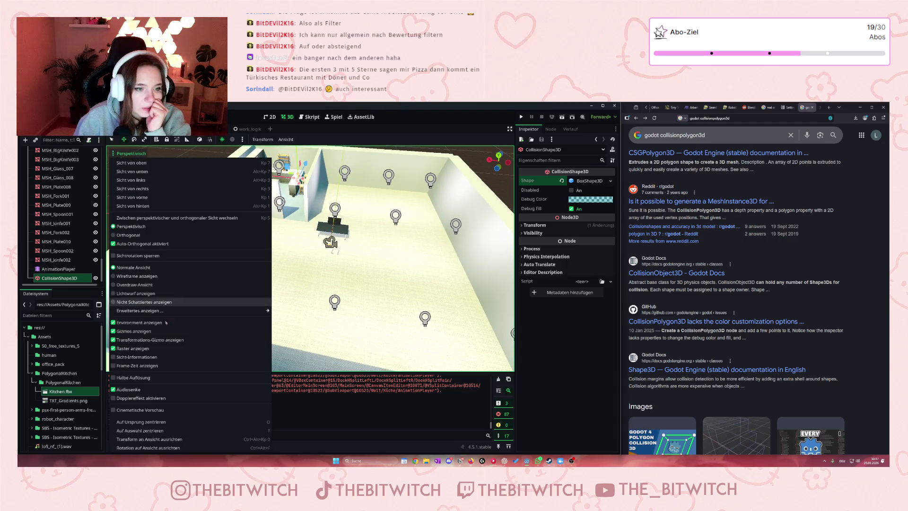
pyautogui.click(127, 235)
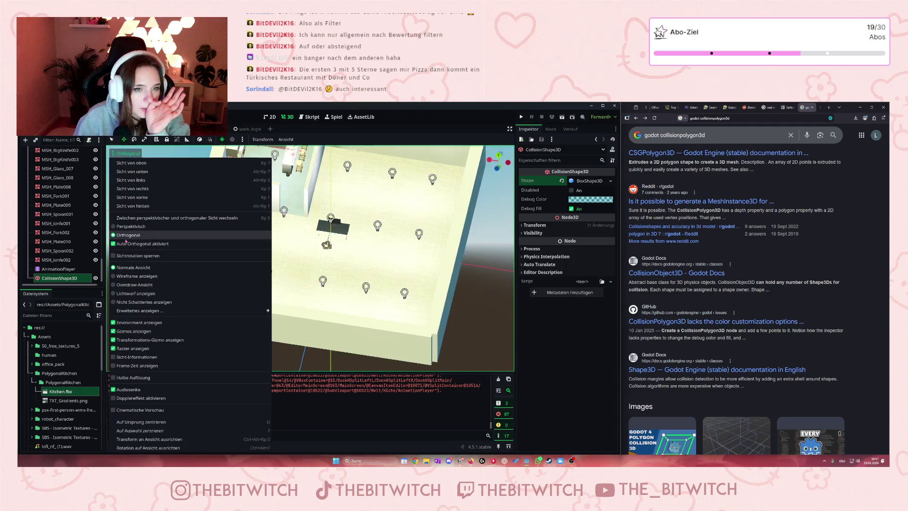
pyautogui.click(276, 168)
# Nudge the box onto the kitchen counter at position 4.67, 0.694, 8.801.
pyautogui.scroll(3, 276, 168)
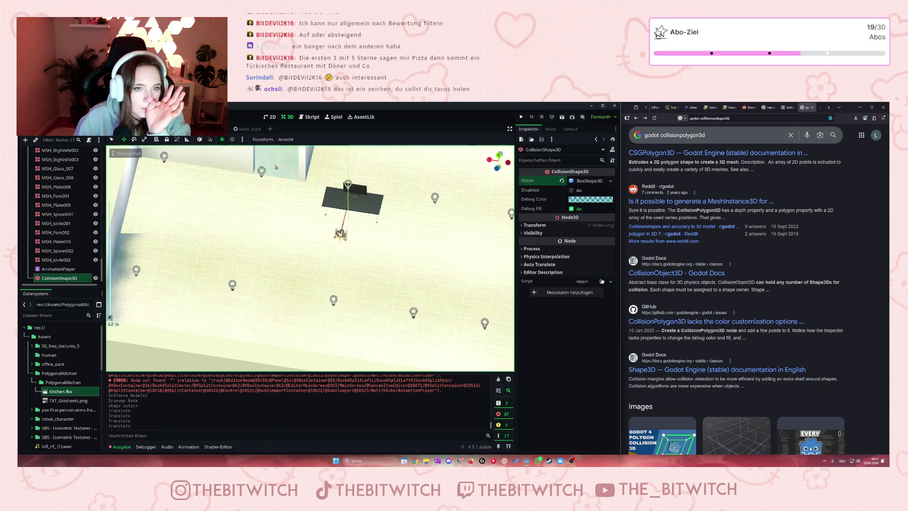
pyautogui.scroll(-5, 275, 166)
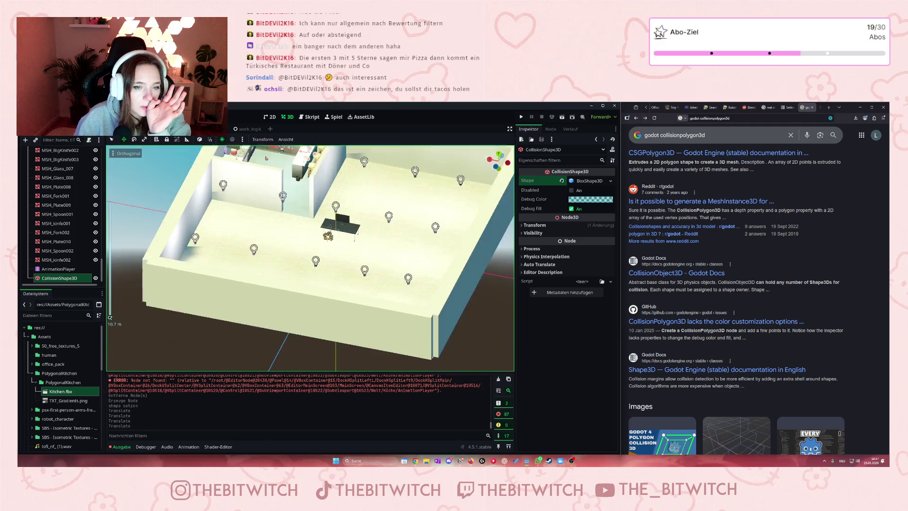
pyautogui.scroll(8, 275, 166)
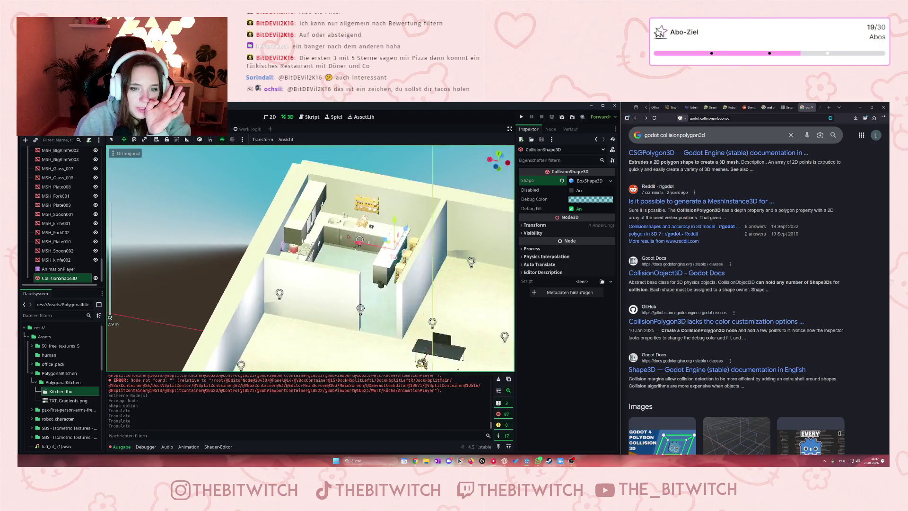
pyautogui.scroll(4, 276, 166)
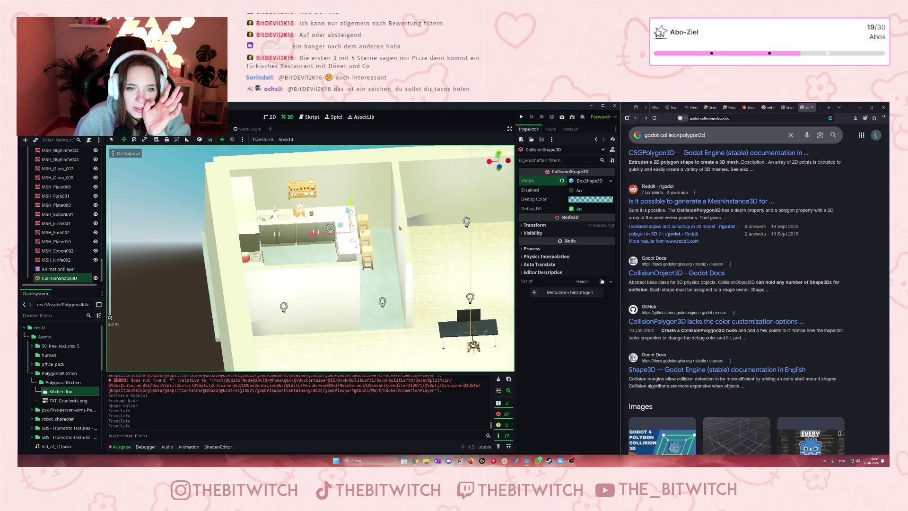
pyautogui.moveTo(379, 189); pyautogui.dragTo(378, 158)
pyautogui.moveTo(344, 183); pyautogui.dragTo(331, 185)
pyautogui.moveTo(376, 164); pyautogui.dragTo(376, 173)
pyautogui.click(522, 225)
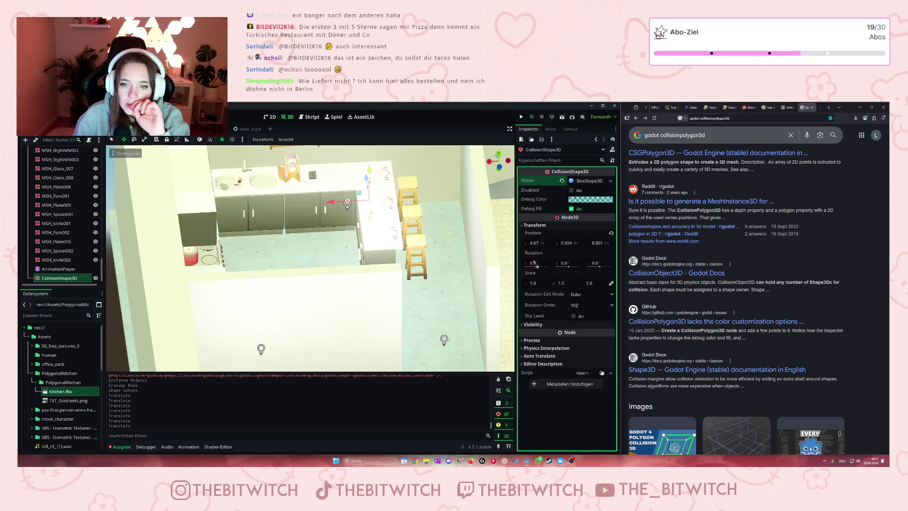
# Scale the box to 7.0, 1.0, 1.0 and slide it to position 8.957, 0.694, 8.87.
pyautogui.click(534, 283)
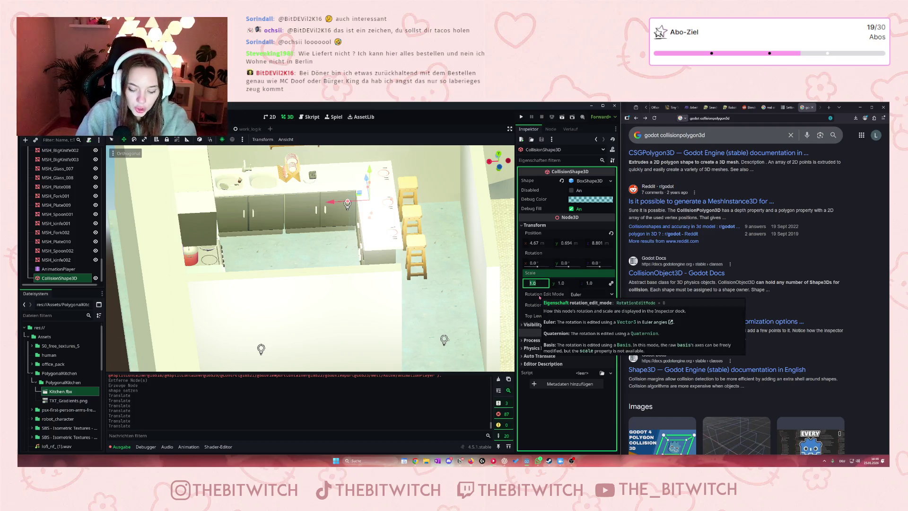
pyautogui.write('7')
pyautogui.press('Return')
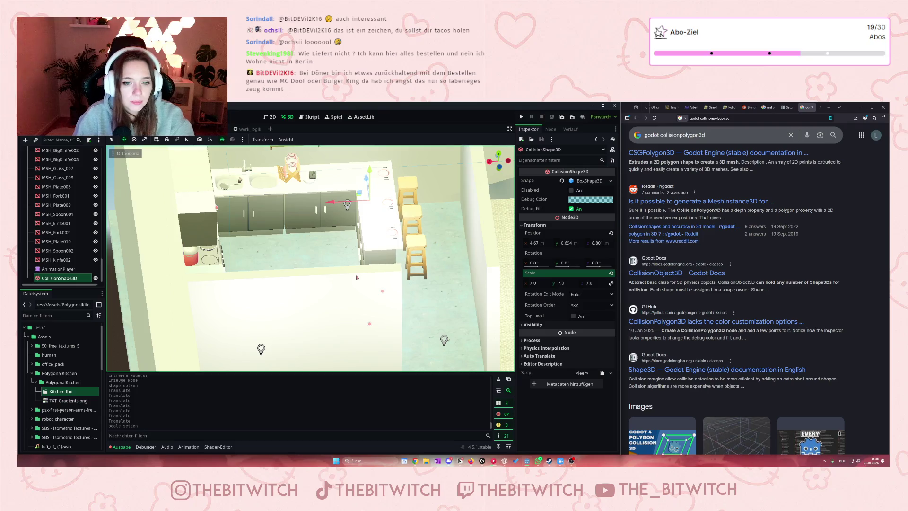
pyautogui.scroll(-5, 357, 277)
pyautogui.scroll(2, 357, 278)
pyautogui.click(610, 284)
pyautogui.click(565, 284)
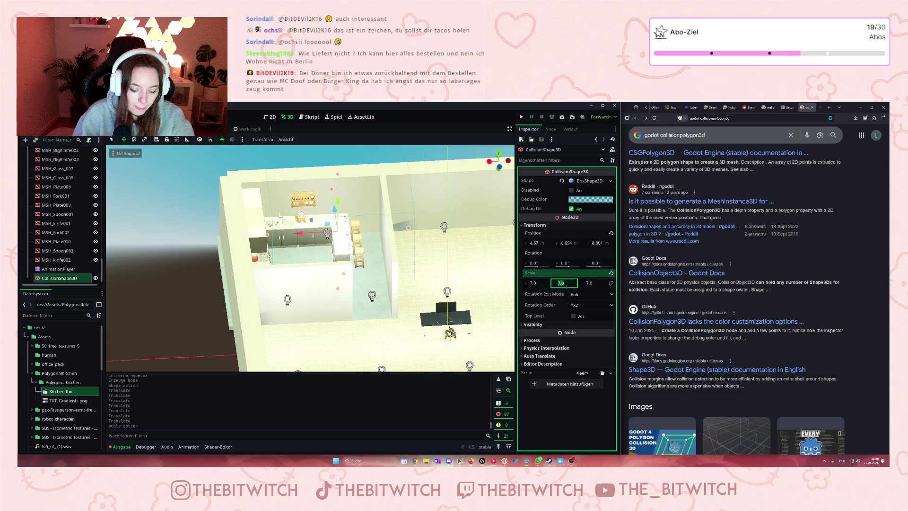
pyautogui.write('1')
pyautogui.press('Return')
pyautogui.scroll(3, 361, 240)
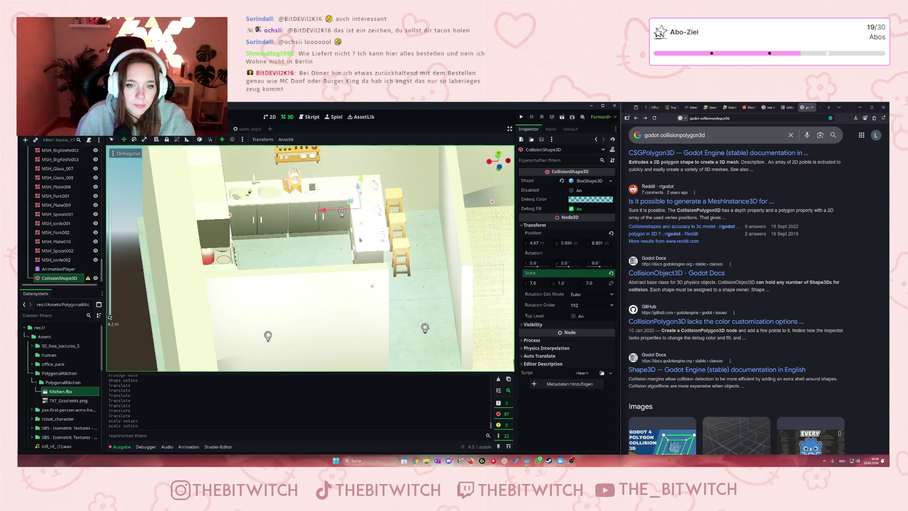
pyautogui.click(589, 283)
pyautogui.write('1')
pyautogui.press('Return')
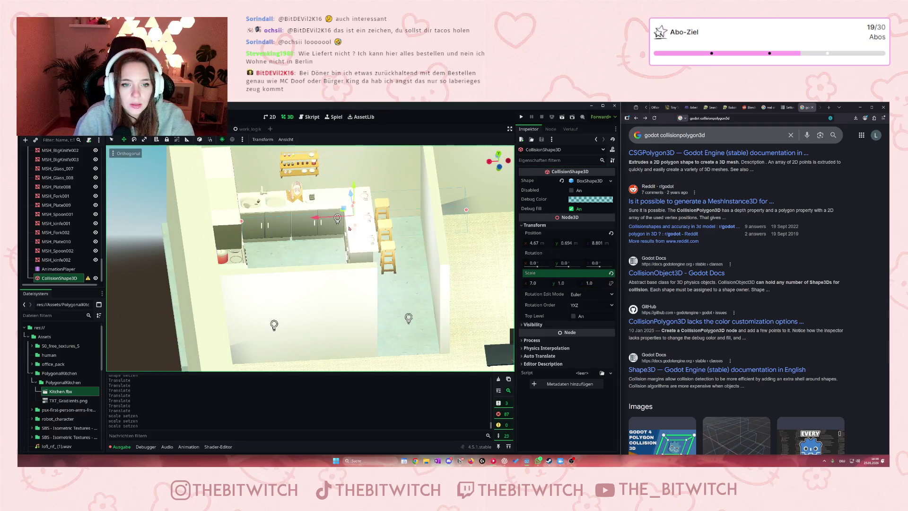
pyautogui.moveTo(315, 218)
pyautogui.mouseDown()
pyautogui.moveTo(196, 227)
pyautogui.moveTo(179, 241)
pyautogui.mouseUp()
pyautogui.moveTo(270, 201); pyautogui.dragTo(270, 204)
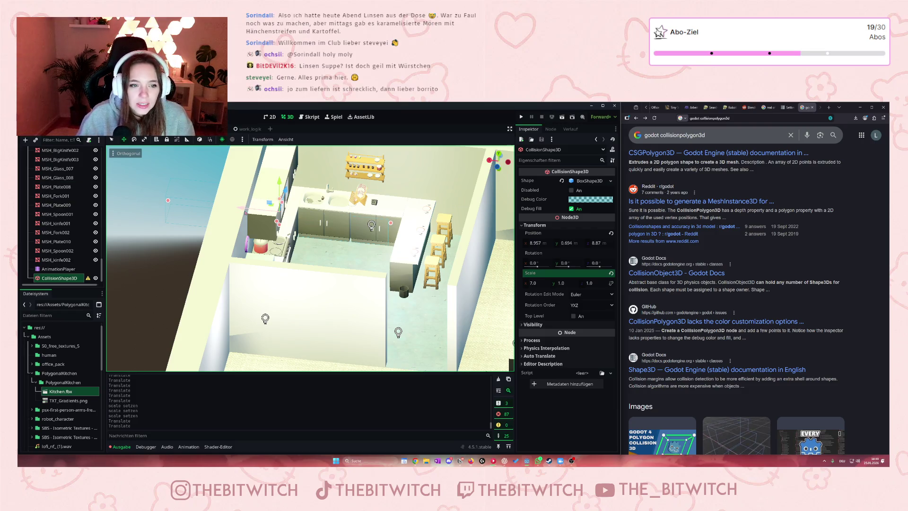
# Slide the box back over the counter and trim its X extent, ending at 6.961, 0.694, 8.87.
pyautogui.moveTo(244, 209)
pyautogui.mouseDown()
pyautogui.moveTo(338, 229)
pyautogui.moveTo(308, 269)
pyautogui.mouseUp()
pyautogui.click(348, 207)
pyautogui.moveTo(430, 288)
pyautogui.mouseDown()
pyautogui.moveTo(372, 190)
pyautogui.moveTo(381, 246)
pyautogui.mouseUp()
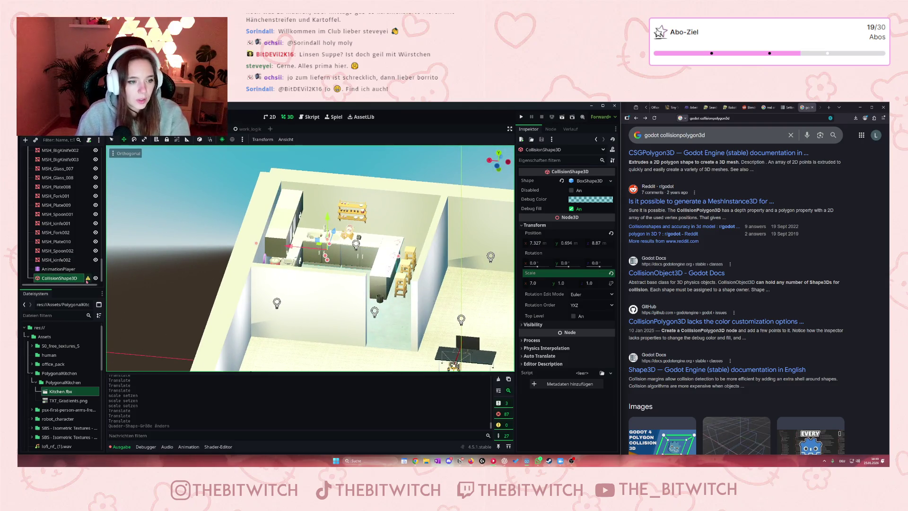
pyautogui.moveTo(87, 280)
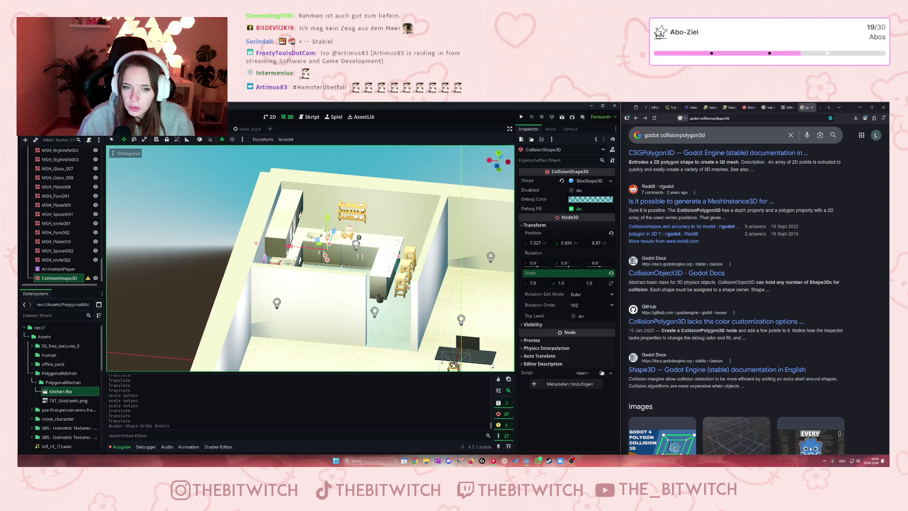
pyautogui.moveTo(327, 257); pyautogui.dragTo(335, 260)
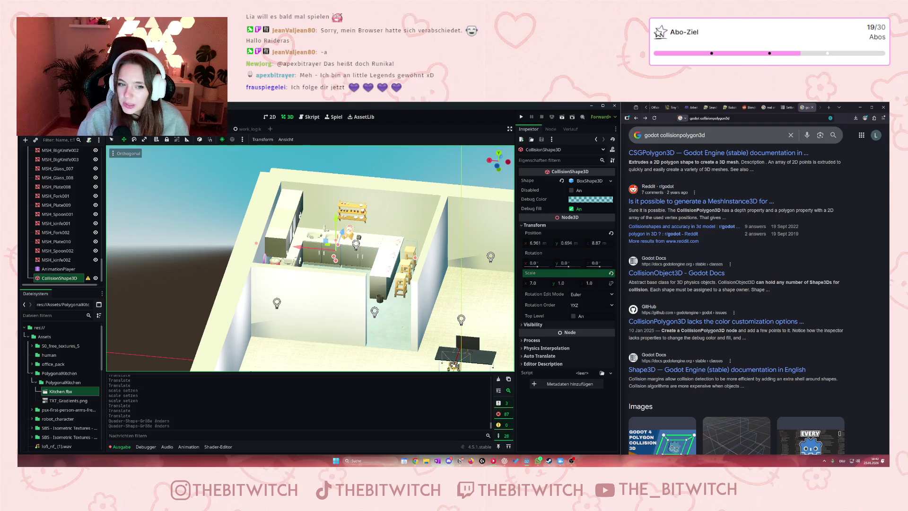
# Save and run the game, walk the kitchen with W/S testing counter and wall collisions, then stop.
pyautogui.click(521, 117)
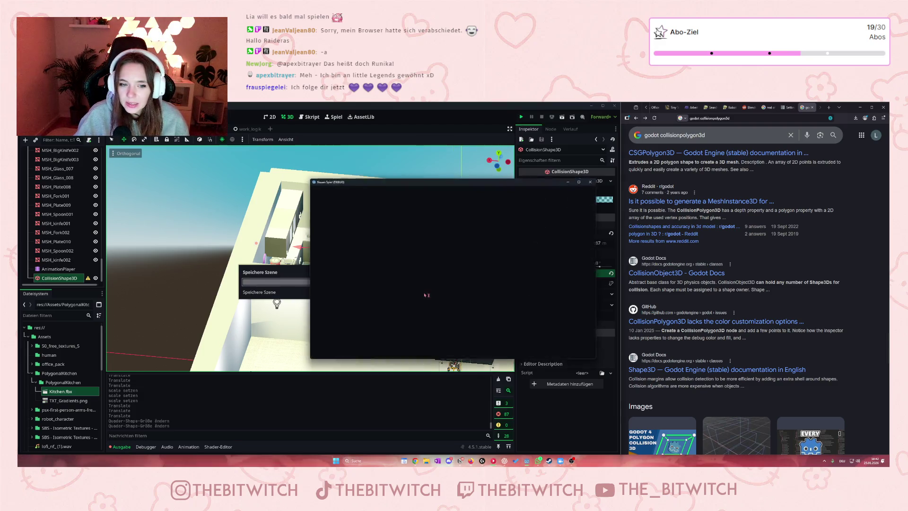
pyautogui.press('w')
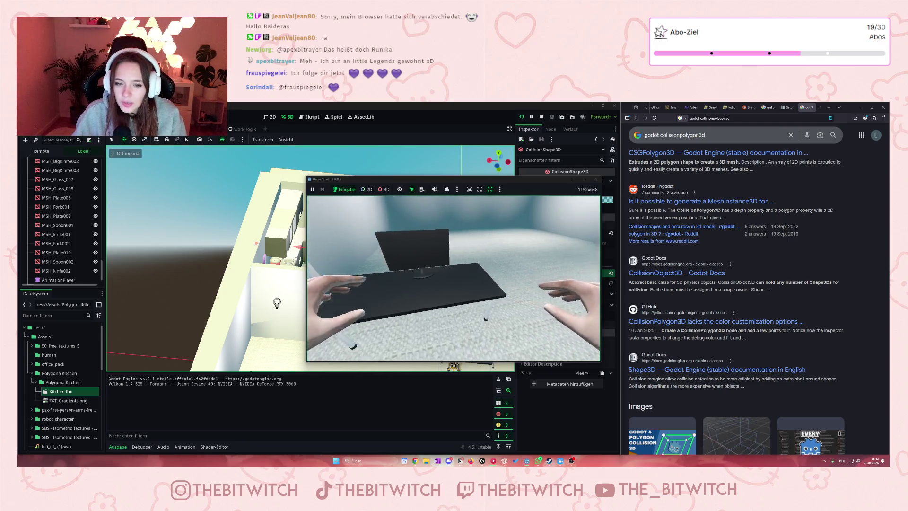
pyautogui.moveTo(453, 278)
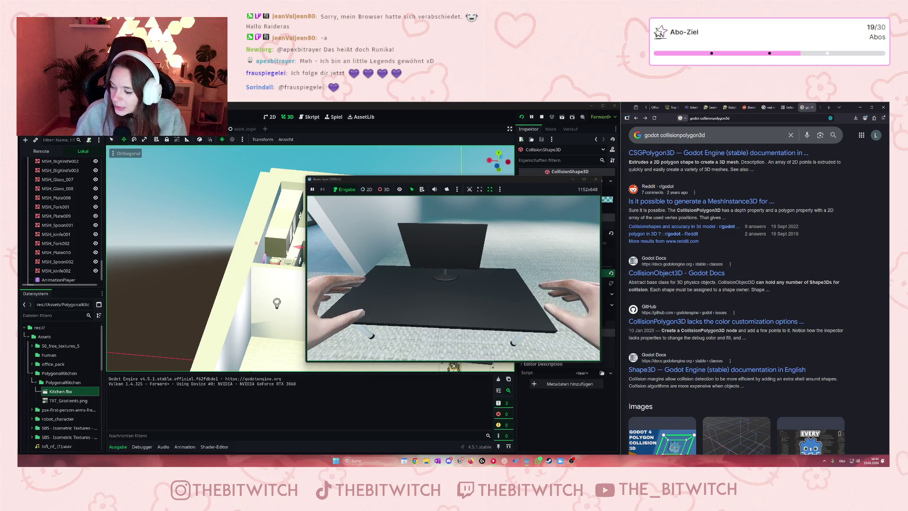
pyautogui.press('s')
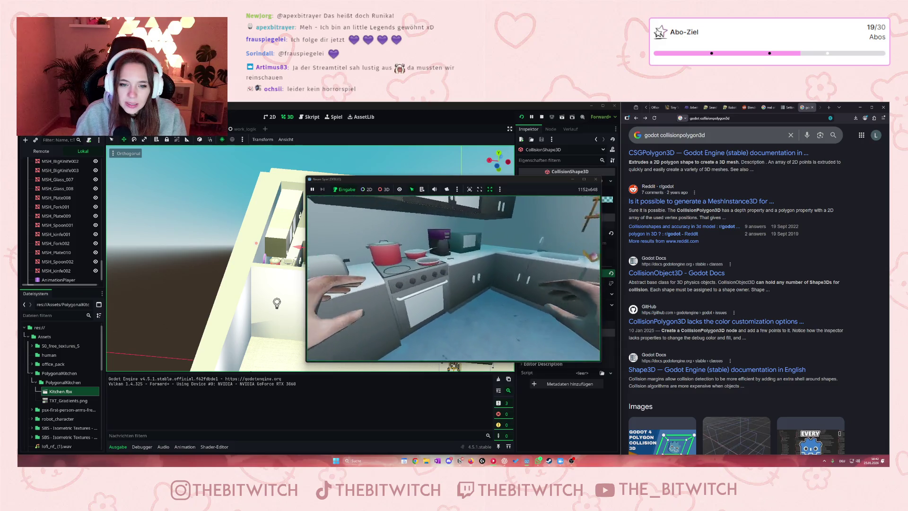
pyautogui.press('w')
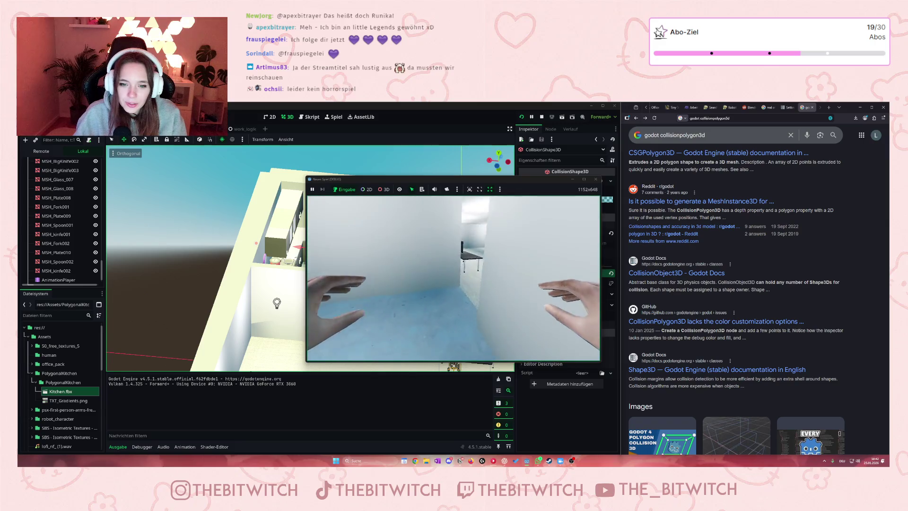
pyautogui.press('w')
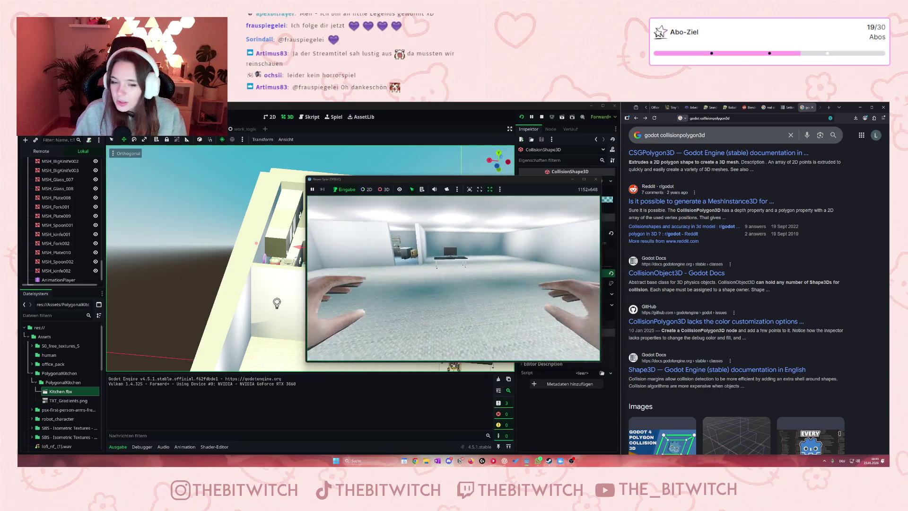
pyautogui.press('w')
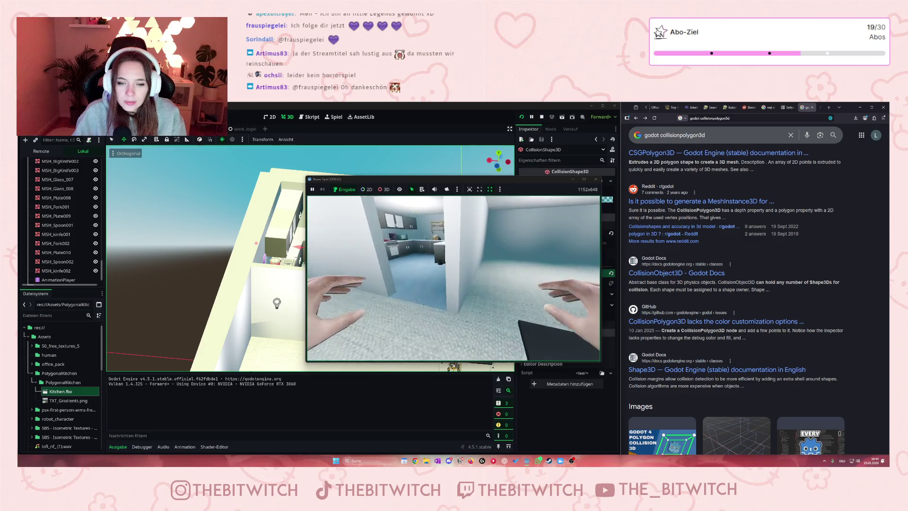
pyautogui.press('w')
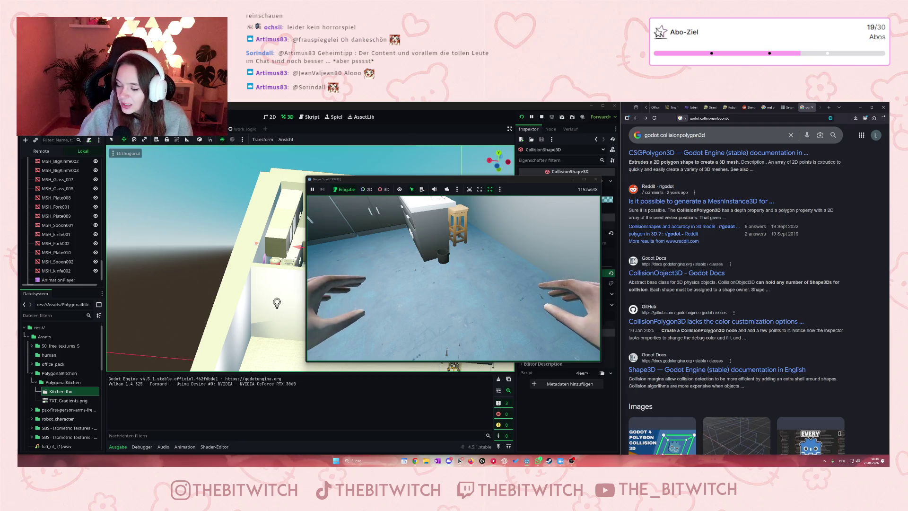
pyautogui.press('w')
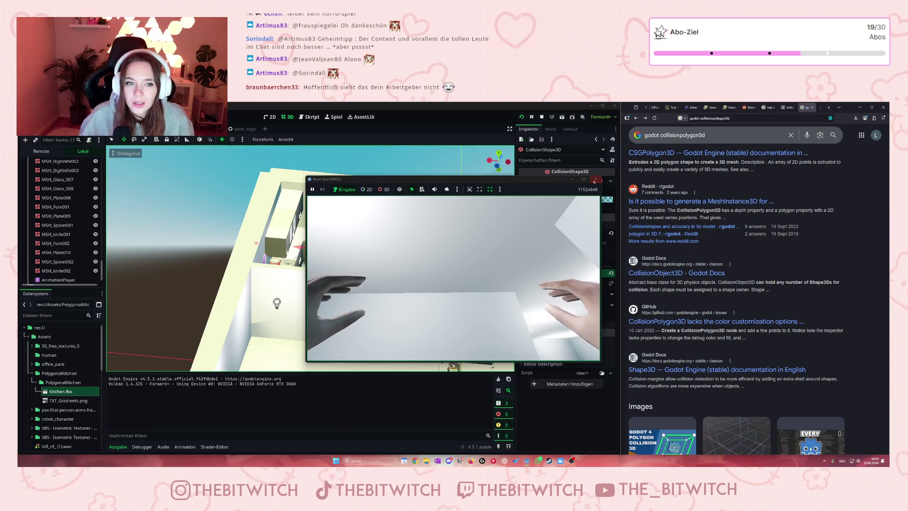
pyautogui.click(596, 180)
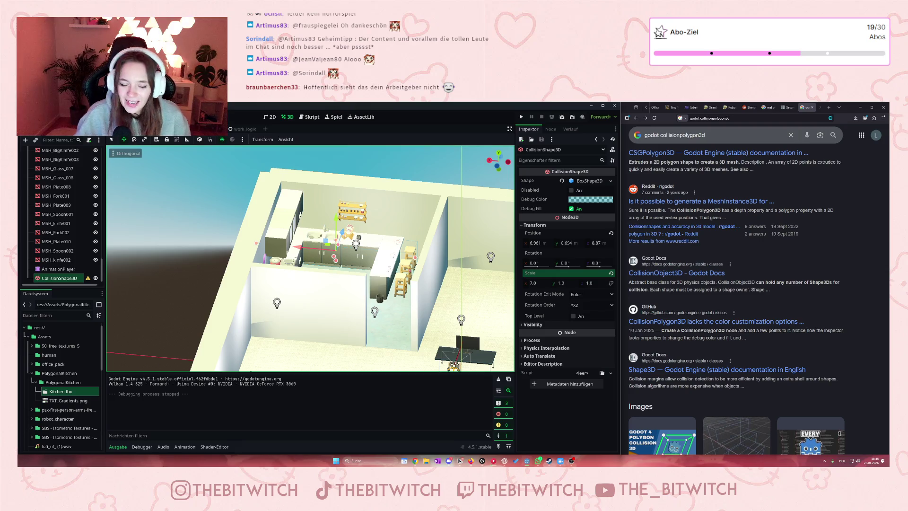
# Duplicate CollisionShape3D with Ctrl+D into CollisionShape3D2 and show its Transform values.
pyautogui.scroll(5, 392, 289)
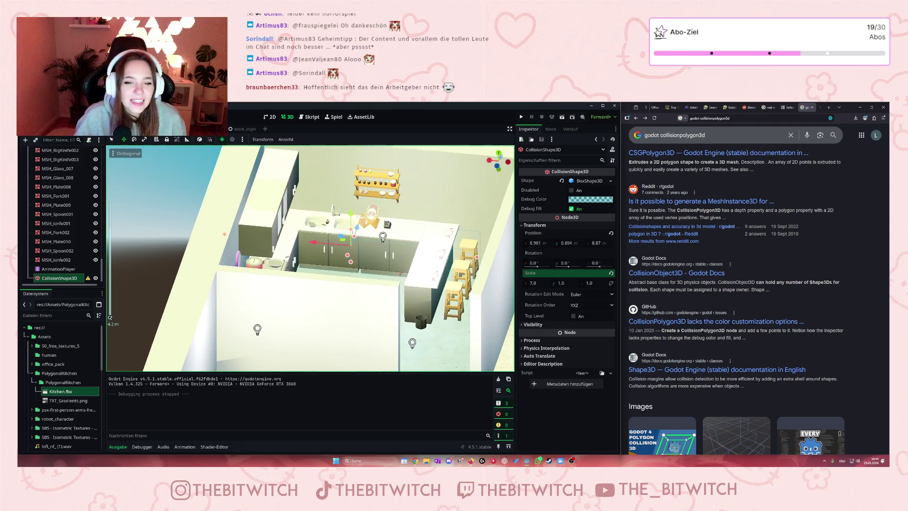
pyautogui.click(88, 278)
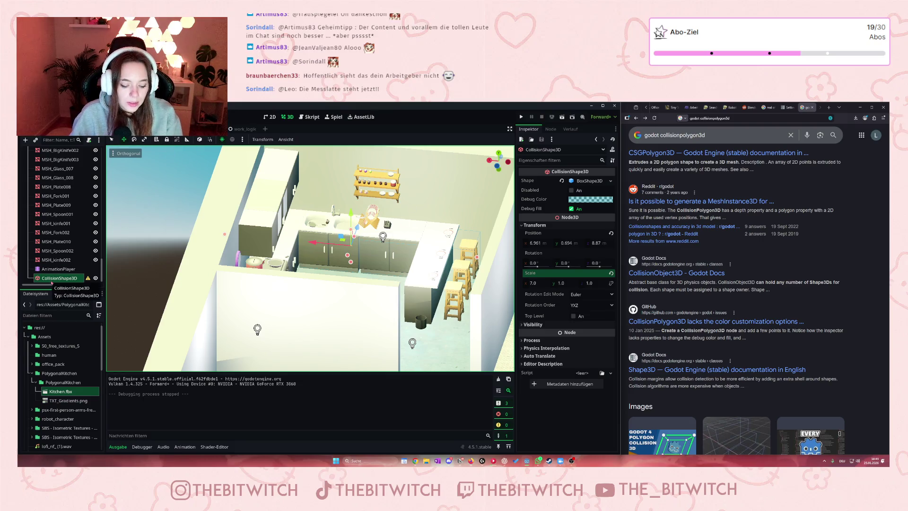
pyautogui.hotkey('ctrl', 'd')
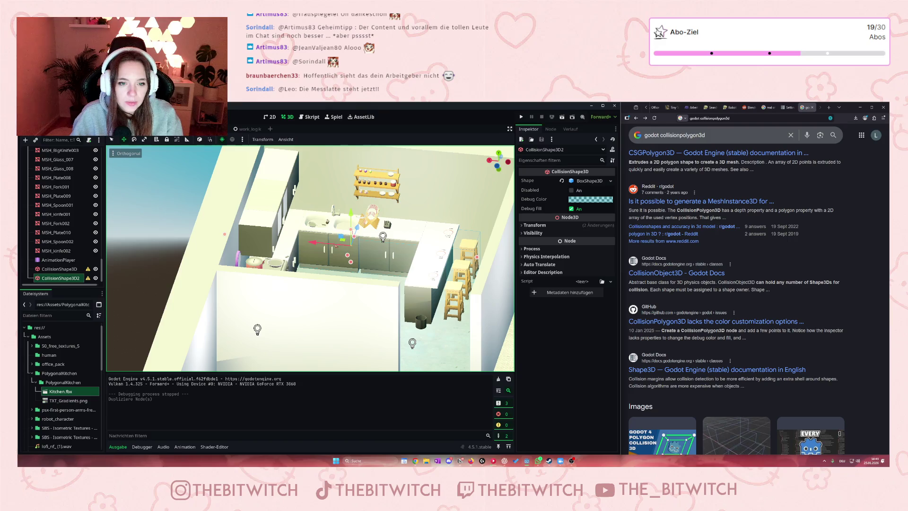
pyautogui.click(537, 225)
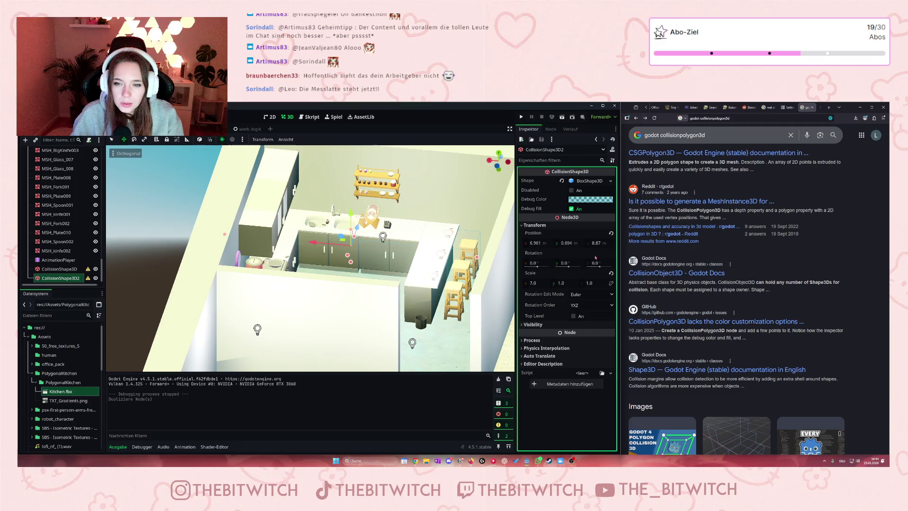
# Rotate CollisionShape3D2 90° on Y, move it by the stools to 4.589, 0.858, 7.413, and resize it.
pyautogui.click(568, 264)
pyautogui.write('90')
pyautogui.press('Return')
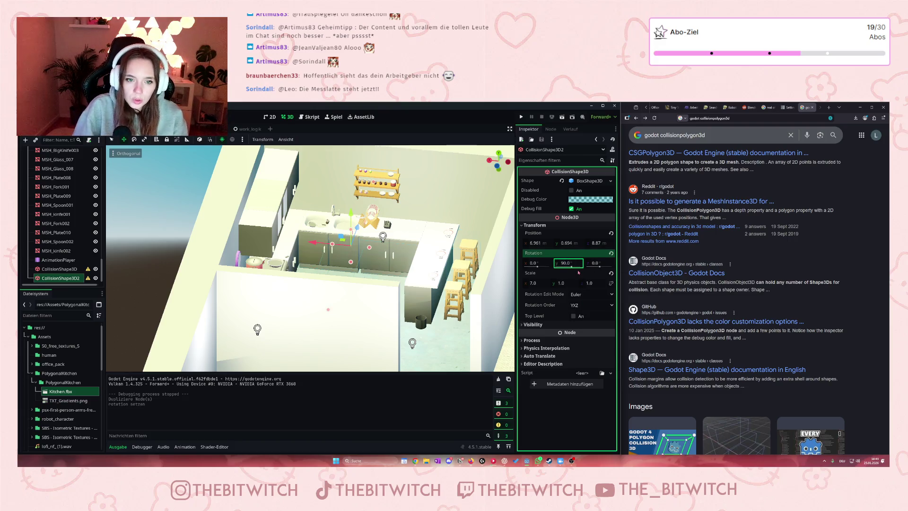
pyautogui.moveTo(315, 244)
pyautogui.mouseDown()
pyautogui.moveTo(405, 268)
pyautogui.moveTo(440, 250)
pyautogui.moveTo(414, 296)
pyautogui.moveTo(418, 281)
pyautogui.mouseUp()
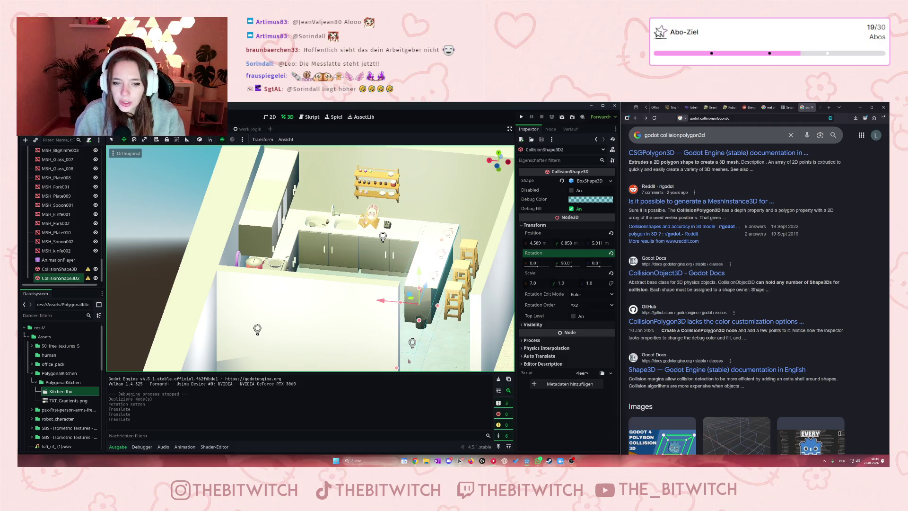
pyautogui.scroll(-2, 408, 338)
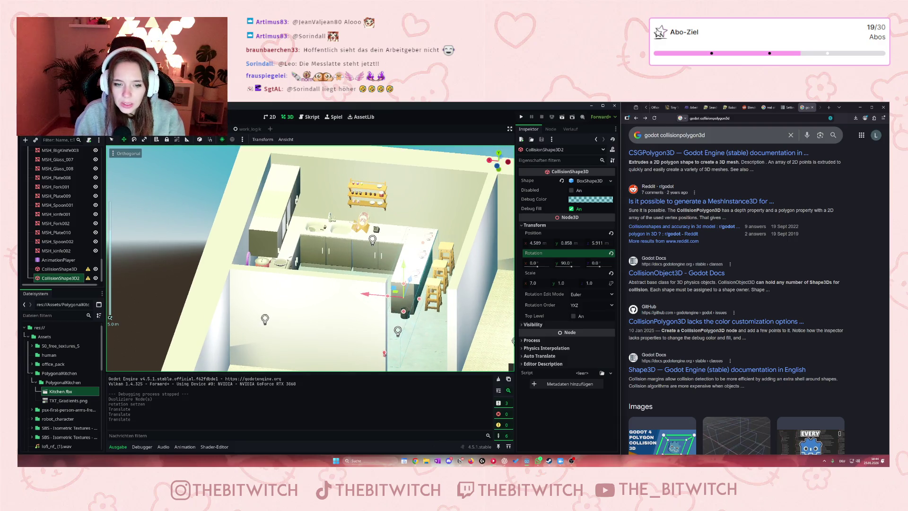
pyautogui.moveTo(385, 354); pyautogui.dragTo(410, 309)
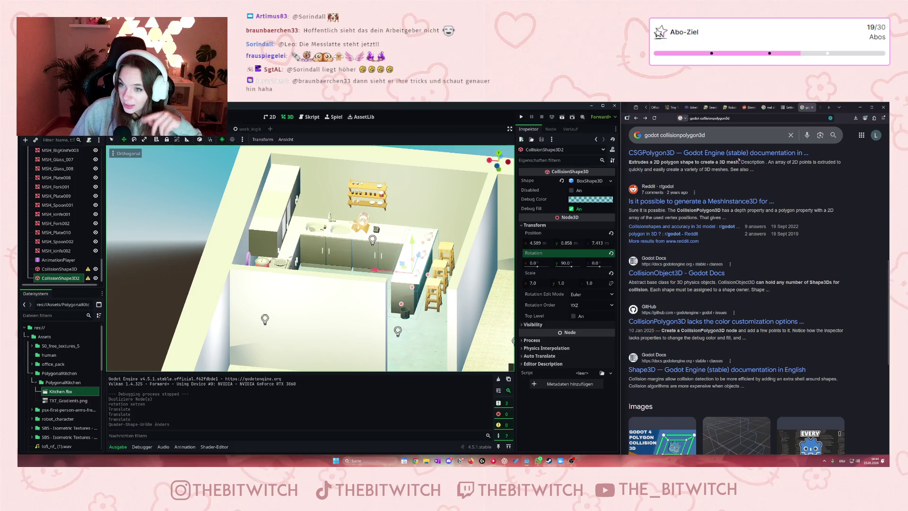
# Switch to the Arbeitszeitbetrug tab in Chrome and scroll down the page and back up.
pyautogui.click(693, 107)
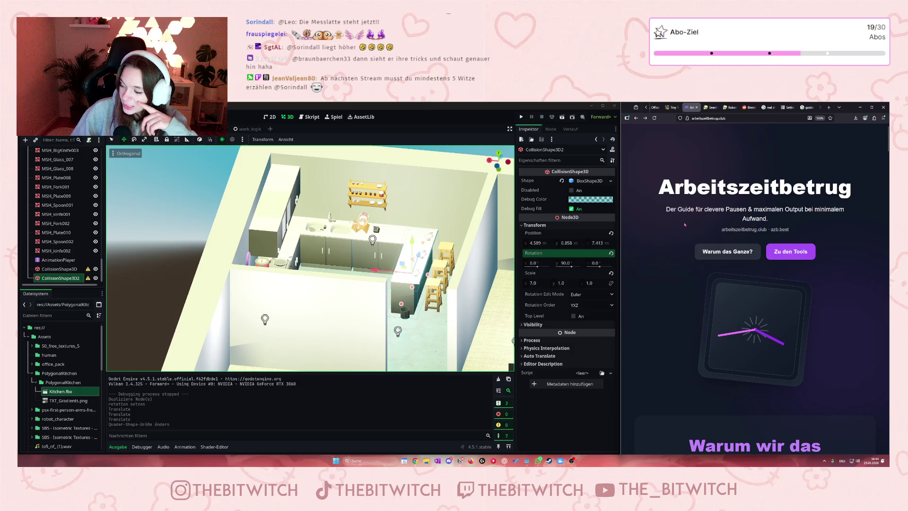
pyautogui.scroll(-10, 691, 225)
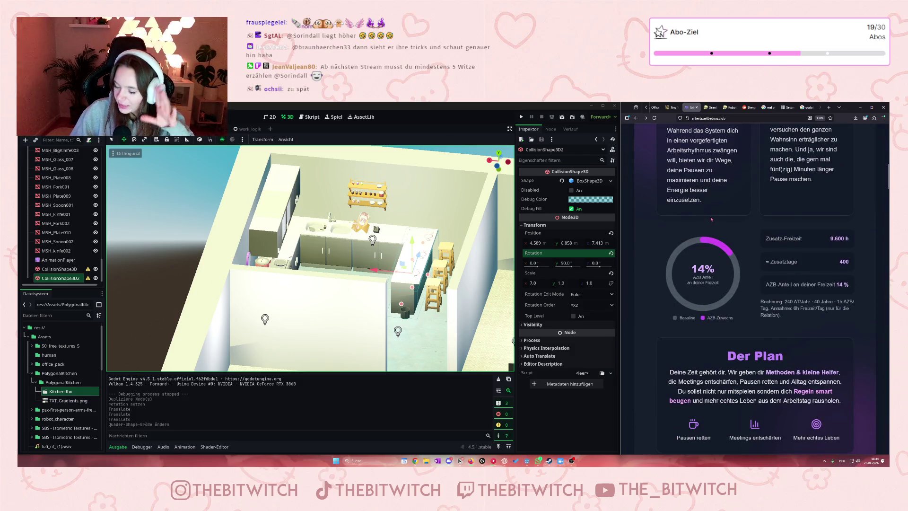
pyautogui.scroll(-5, 712, 219)
pyautogui.scroll(15, 719, 232)
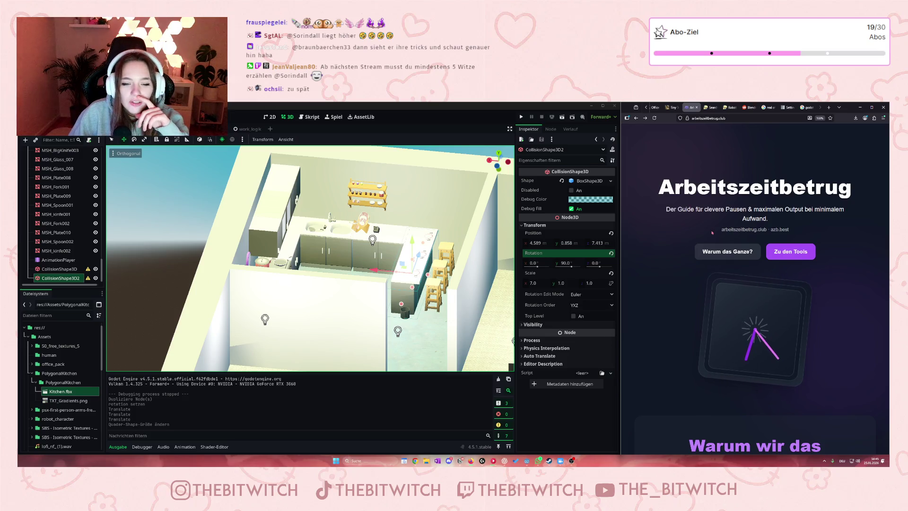
pyautogui.moveTo(469, 345); pyautogui.dragTo(242, 310)
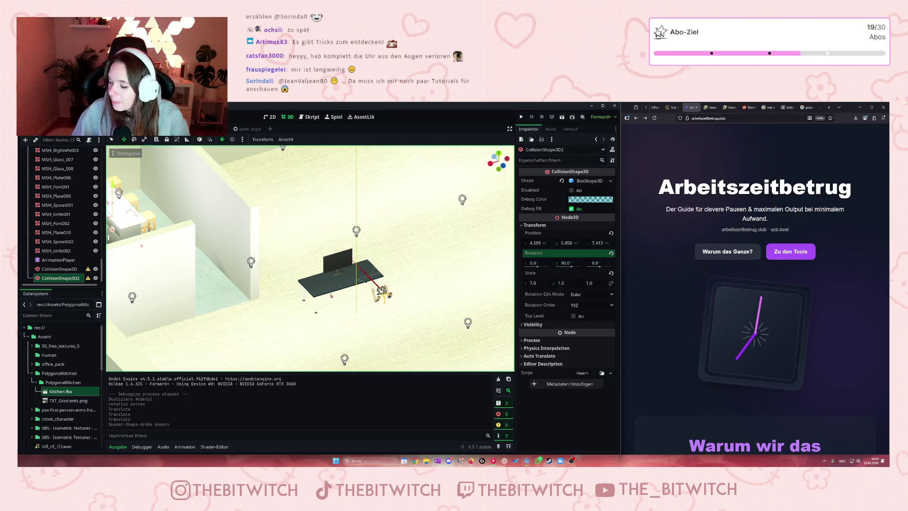
# Orbit closer to the kitchen, then bring the Notion Projektplan board to the front.
pyautogui.moveTo(216, 283)
pyautogui.mouseDown()
pyautogui.moveTo(116, 253)
pyautogui.moveTo(142, 265)
pyautogui.mouseUp()
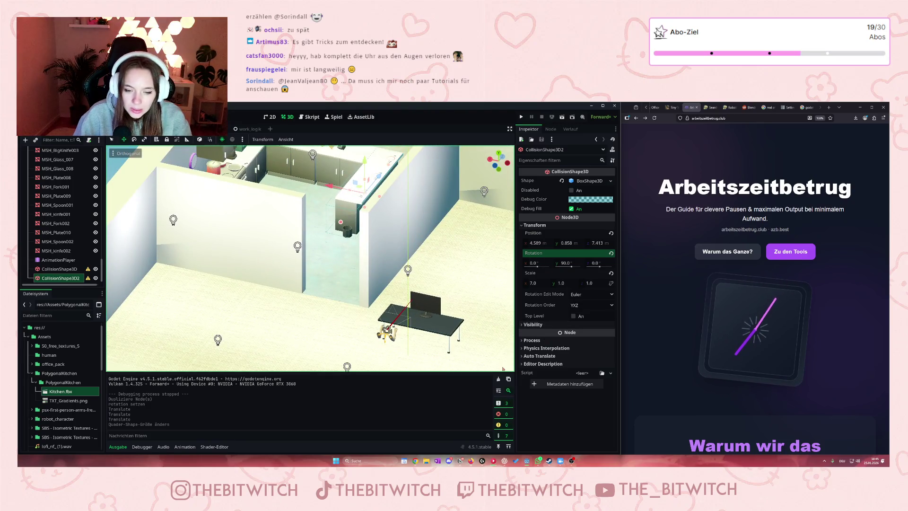
pyautogui.click(461, 461)
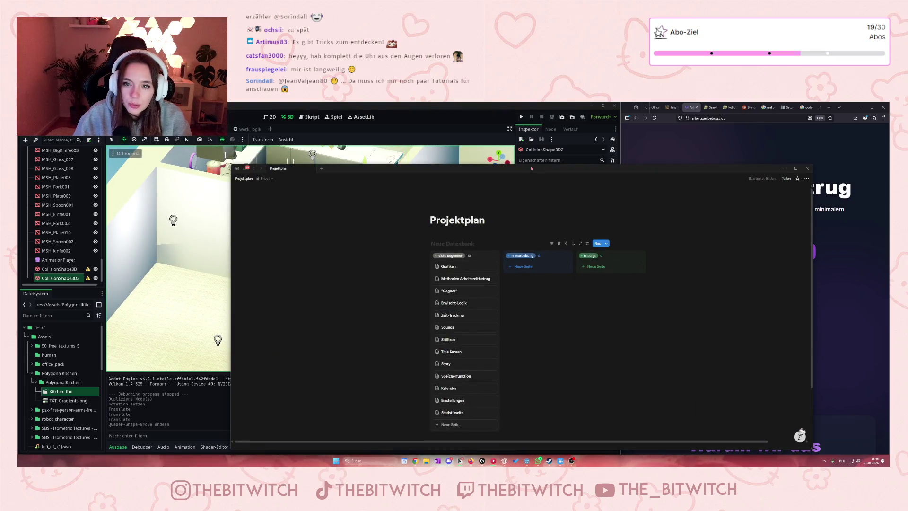
# Move the Projektplan window up-left and open the Methoden Arbeitszeitbetrug page in side peek.
pyautogui.moveTo(521, 161); pyautogui.dragTo(502, 132)
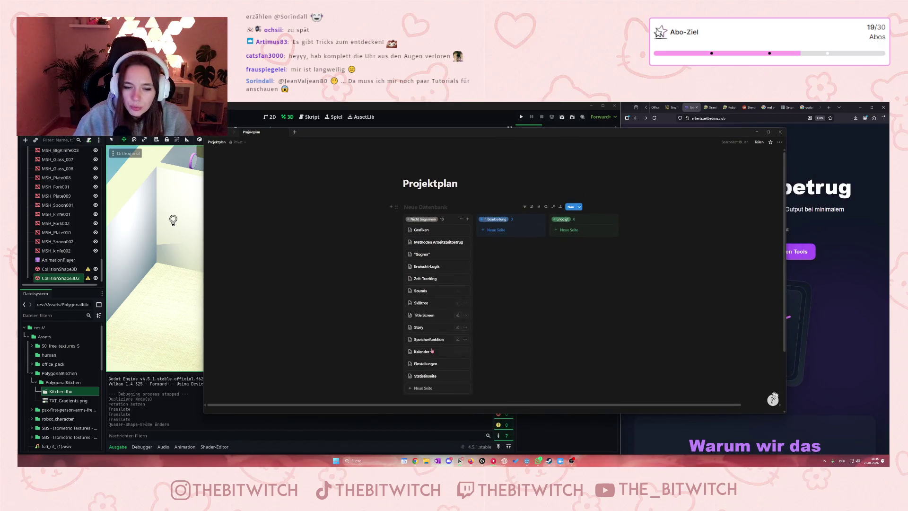
pyautogui.click(436, 244)
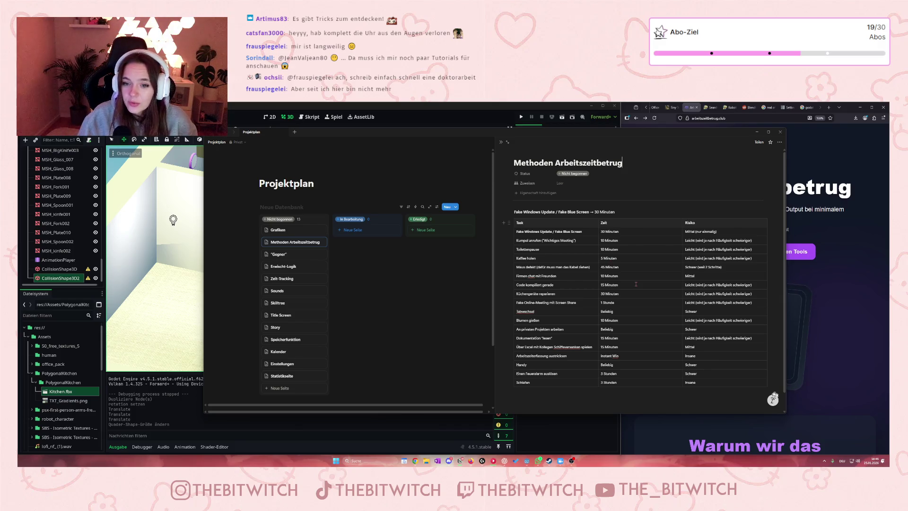
pyautogui.scroll(-1, 613, 288)
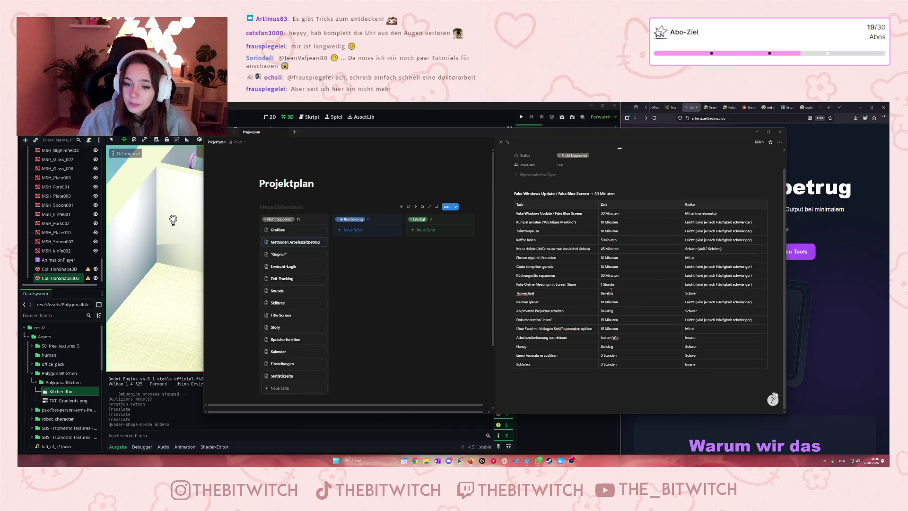
# Browse the task, time and Risiko cells of the methods table, then close the side peek.
pyautogui.click(551, 320)
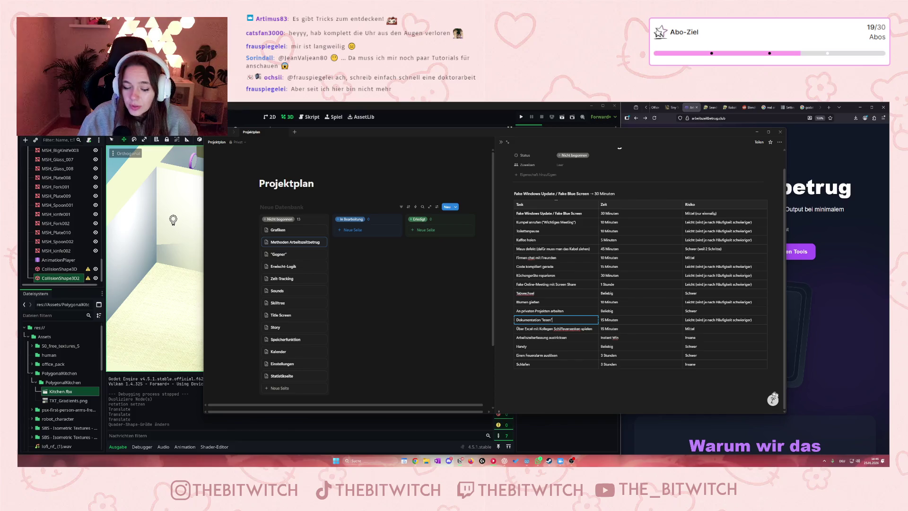
pyautogui.click(540, 344)
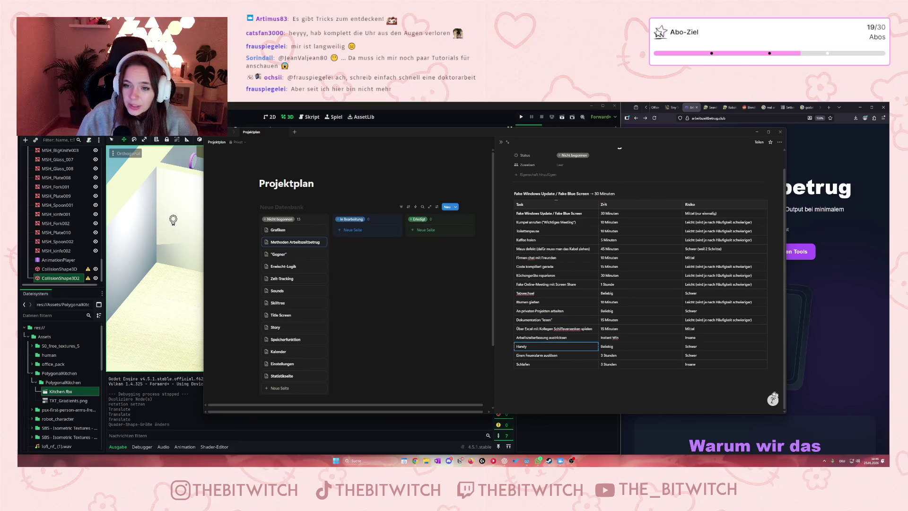
pyautogui.doubleClick(608, 311)
pyautogui.click(695, 222)
pyautogui.press('Down')
pyautogui.press('Down')
pyautogui.press('Down')
pyautogui.press('Down')
pyautogui.press('Down')
pyautogui.press('Down')
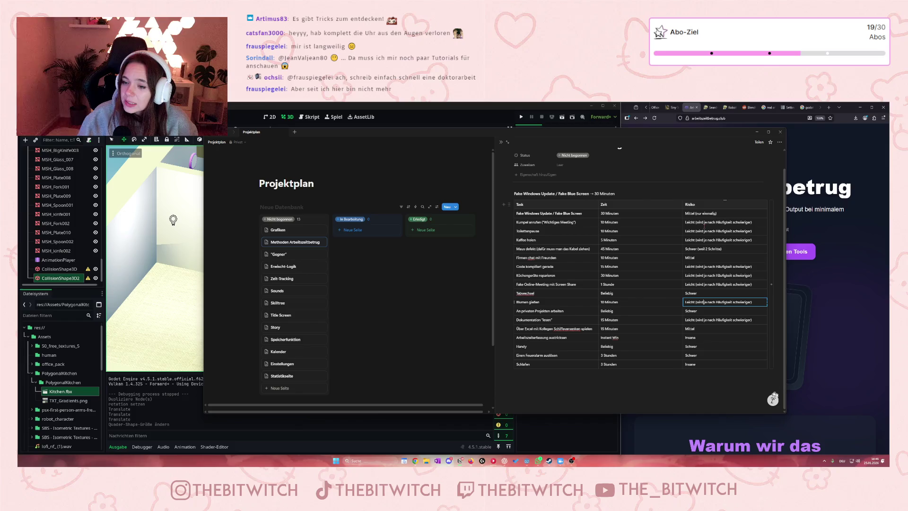
pyautogui.click(697, 222)
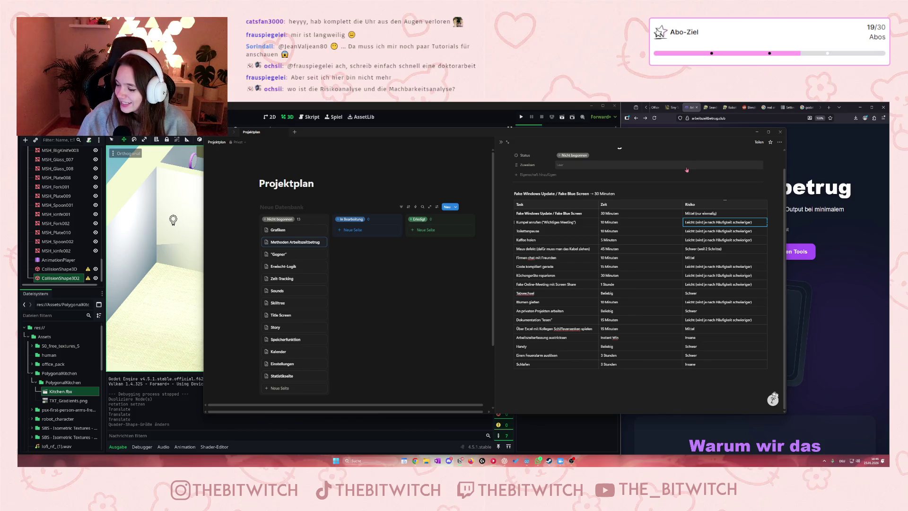
pyautogui.click(501, 142)
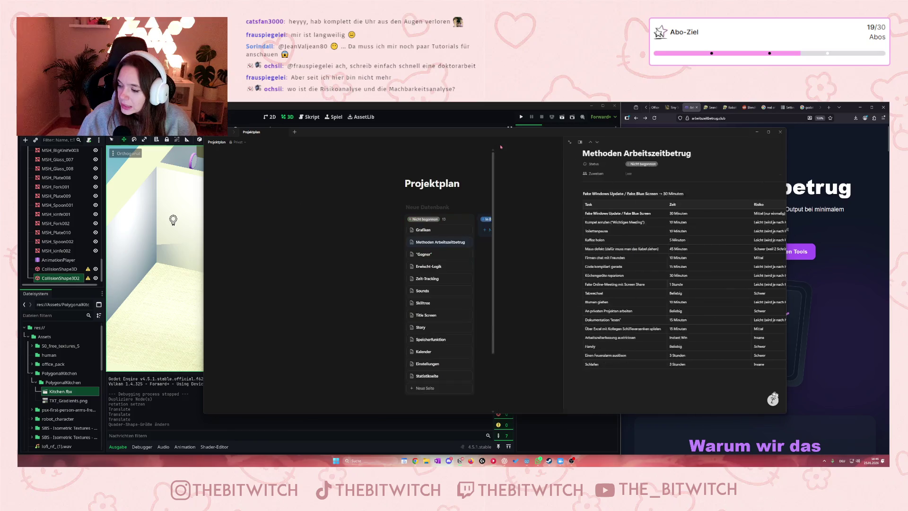
# Hide the Notion window and reframe the 3D view of the kitchen.
pyautogui.click(757, 132)
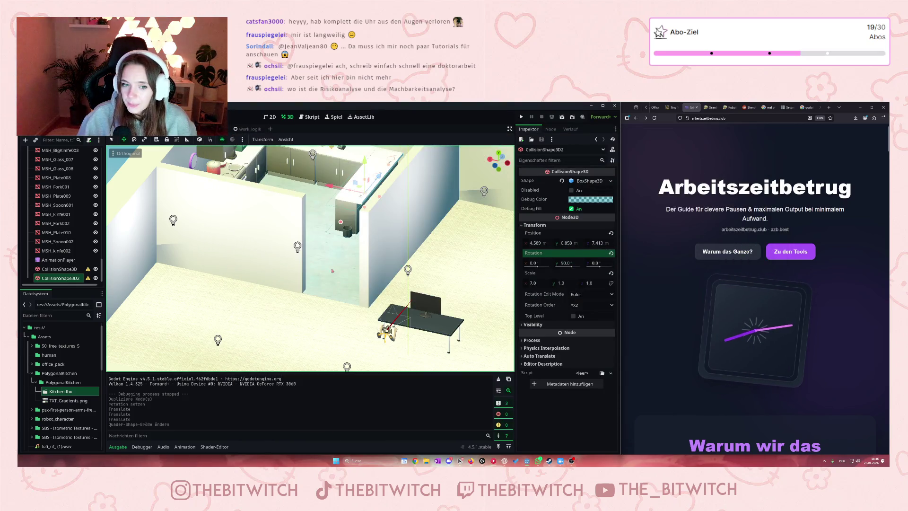
pyautogui.scroll(-3, 312, 262)
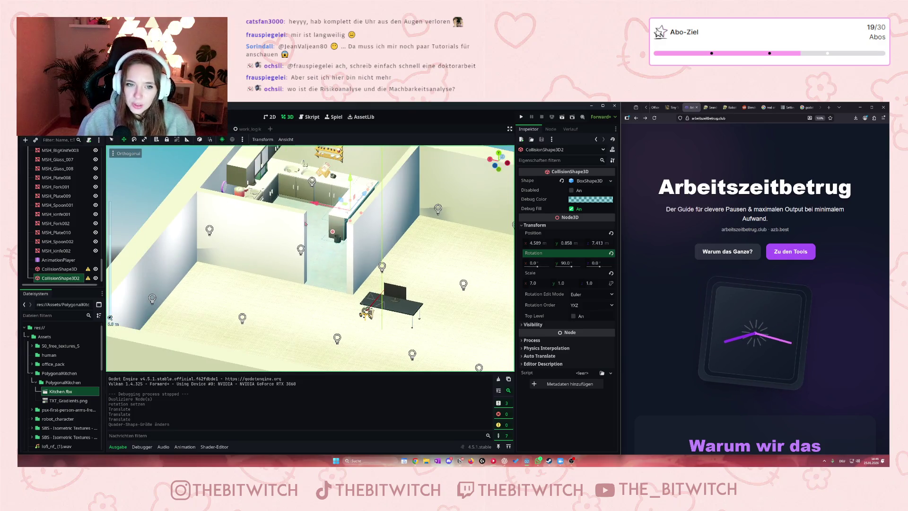
pyautogui.moveTo(306, 224); pyautogui.dragTo(304, 256)
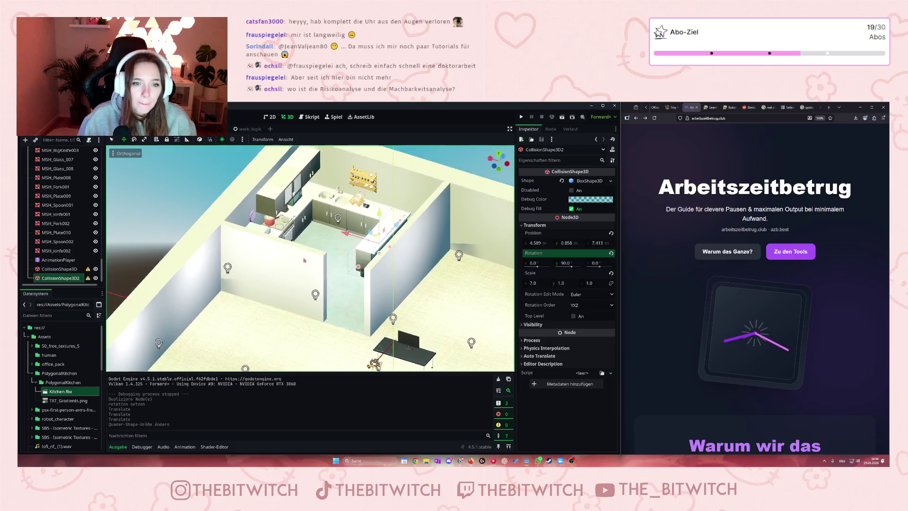
pyautogui.scroll(5, 332, 270)
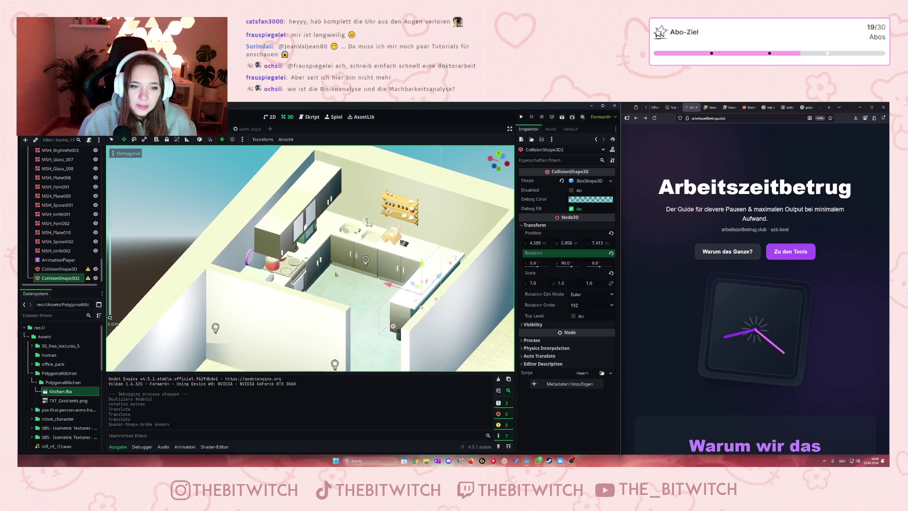
pyautogui.scroll(-3, 336, 274)
pyautogui.scroll(5, 339, 279)
pyautogui.scroll(-2, 342, 289)
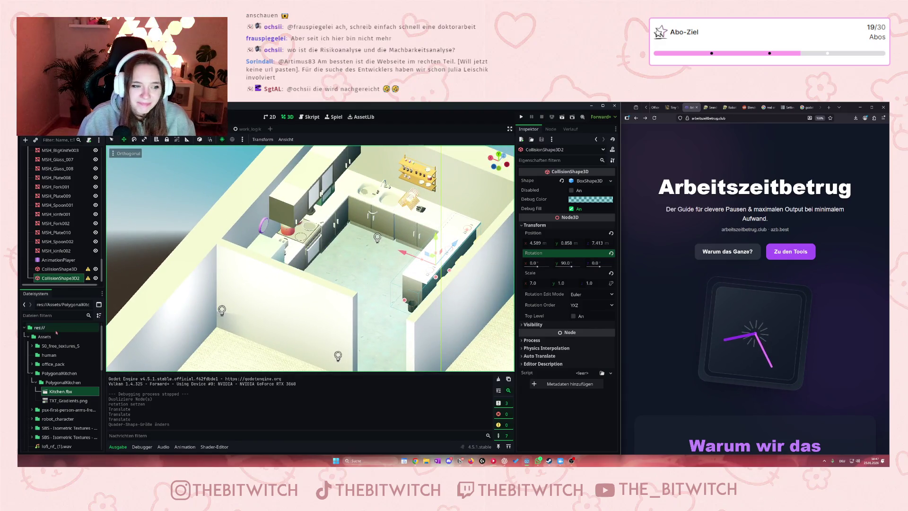
# Duplicate CollisionShape3D2 into CollisionShape3D3, move it to the stove and resize it to fit.
pyautogui.click(81, 284)
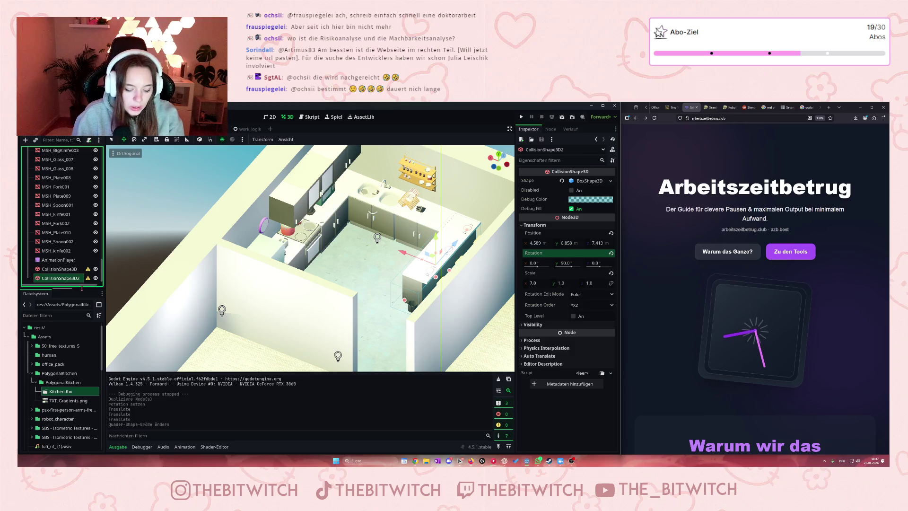
pyautogui.hotkey('ctrl', 'd')
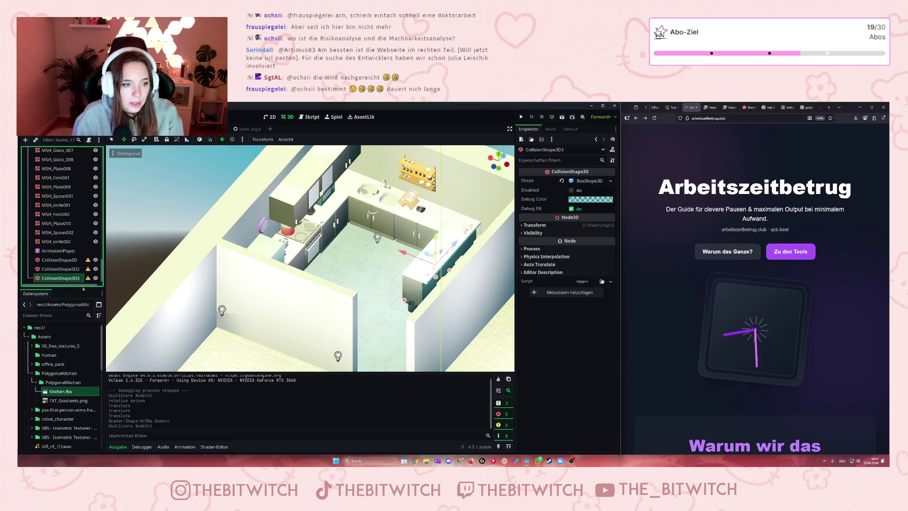
pyautogui.press('g')
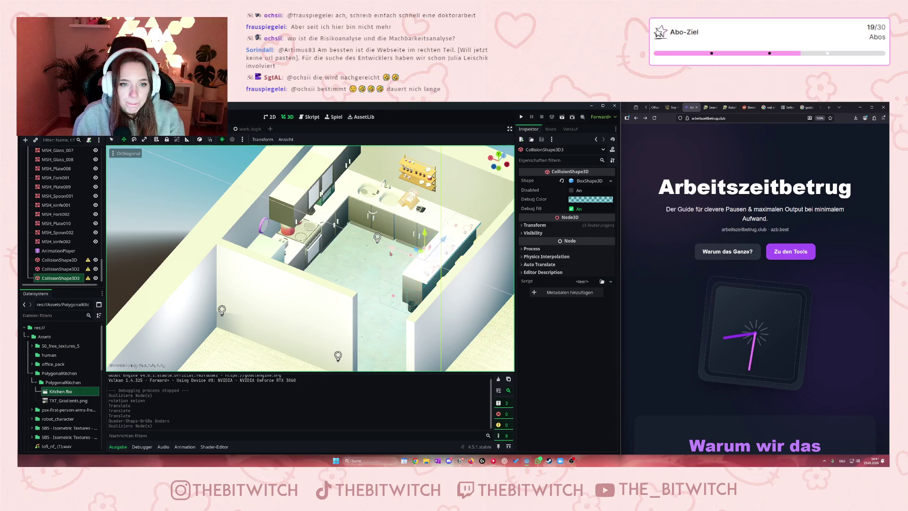
pyautogui.press('Return')
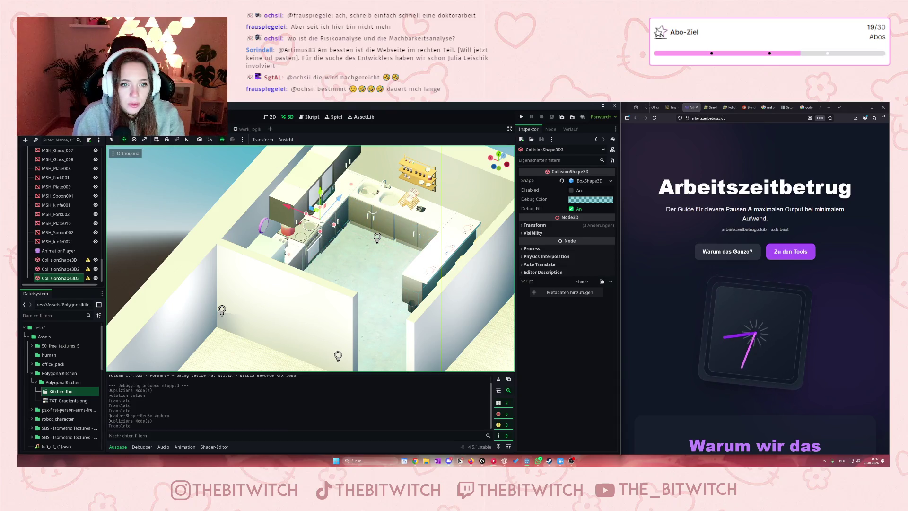
pyautogui.press('g')
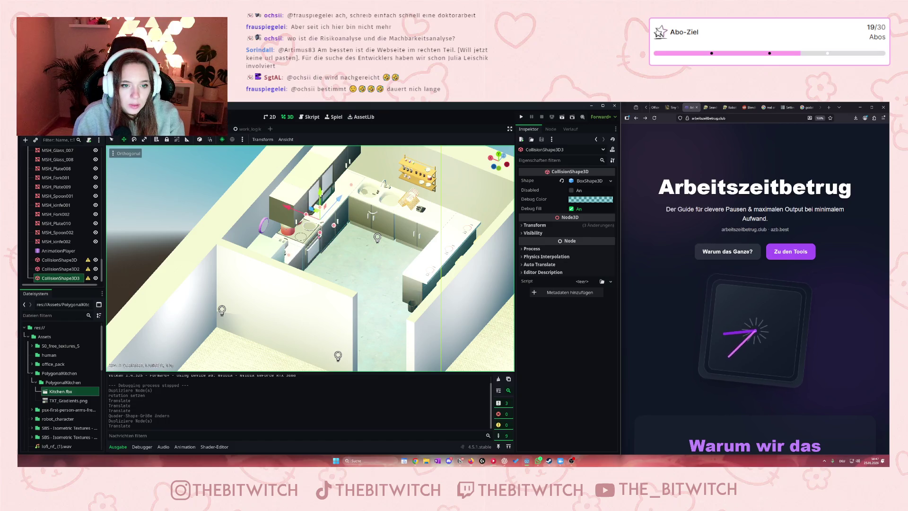
pyautogui.moveTo(319, 232); pyautogui.dragTo(258, 285)
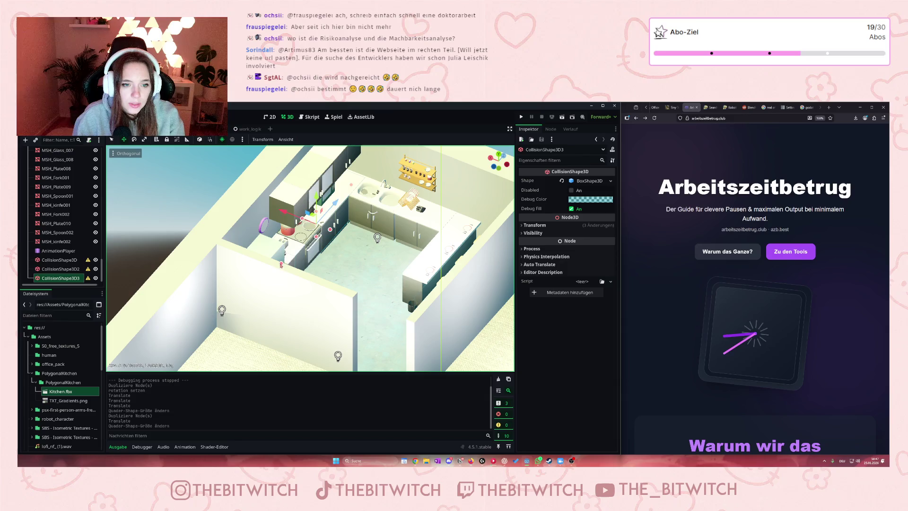
pyautogui.scroll(5, 264, 291)
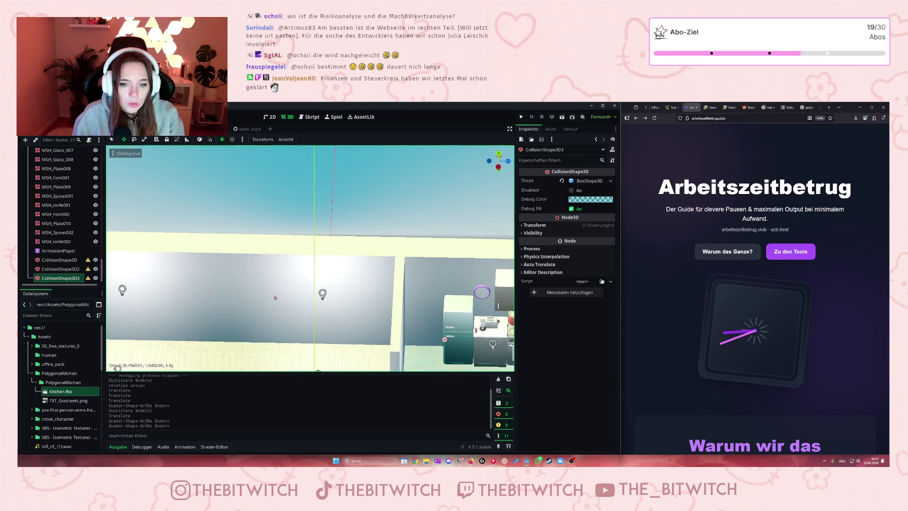
pyautogui.scroll(-6, 285, 301)
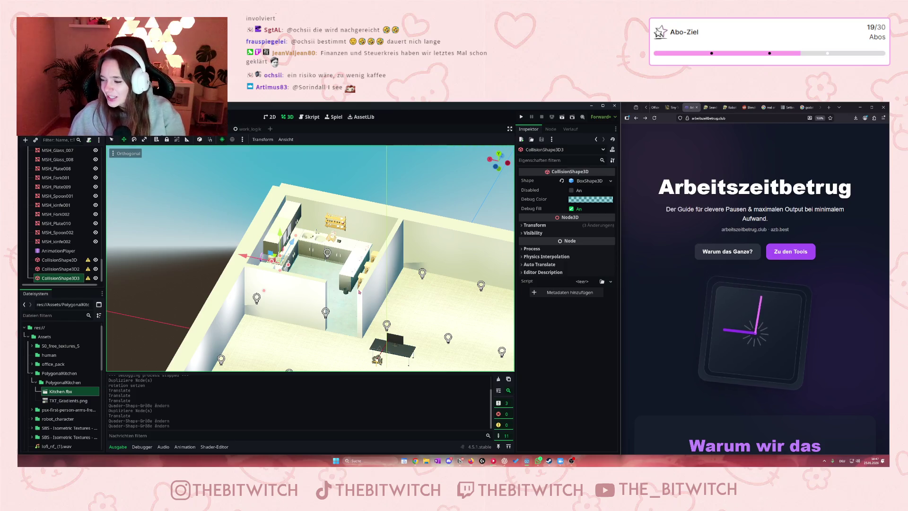
pyautogui.click(742, 118)
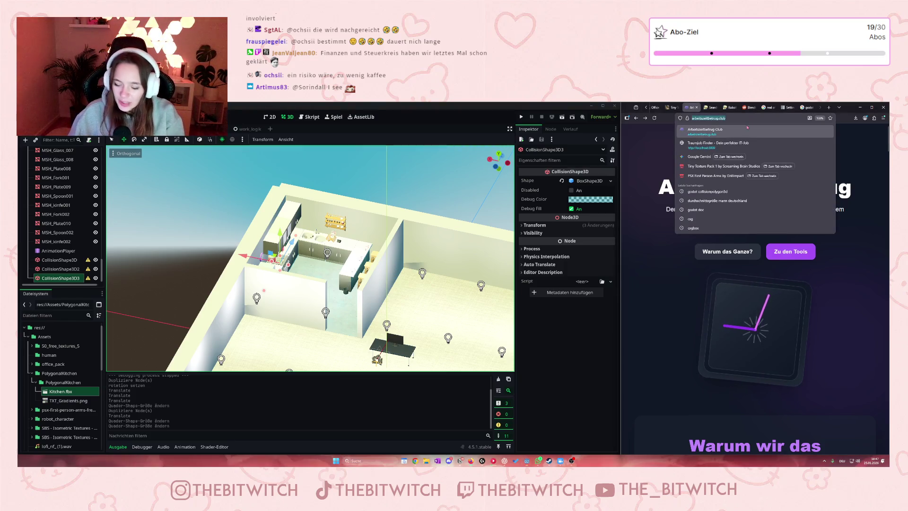
# Copy the arbeitszeitbetrug.club site address from the address bar.
pyautogui.click(730, 119)
pyautogui.click(729, 119)
pyautogui.click(728, 118)
pyautogui.click(727, 118)
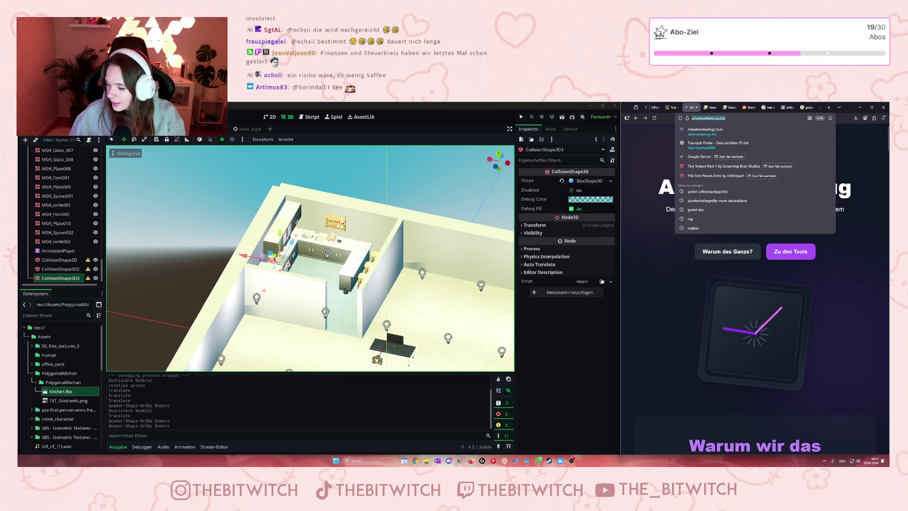
pyautogui.press('Escape')
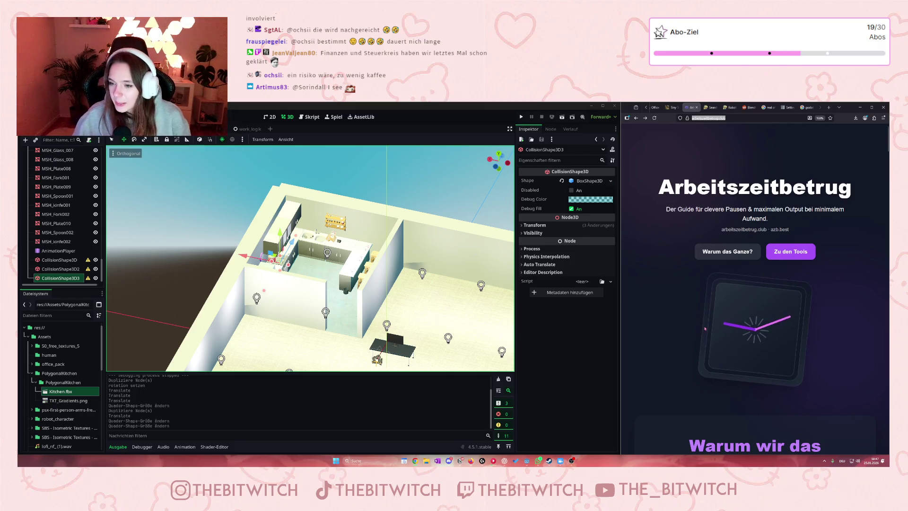
# Scroll to the Minigames / Fun section and widen the Chrome window beside Godot.
pyautogui.scroll(-20, 702, 330)
pyautogui.scroll(-10, 702, 329)
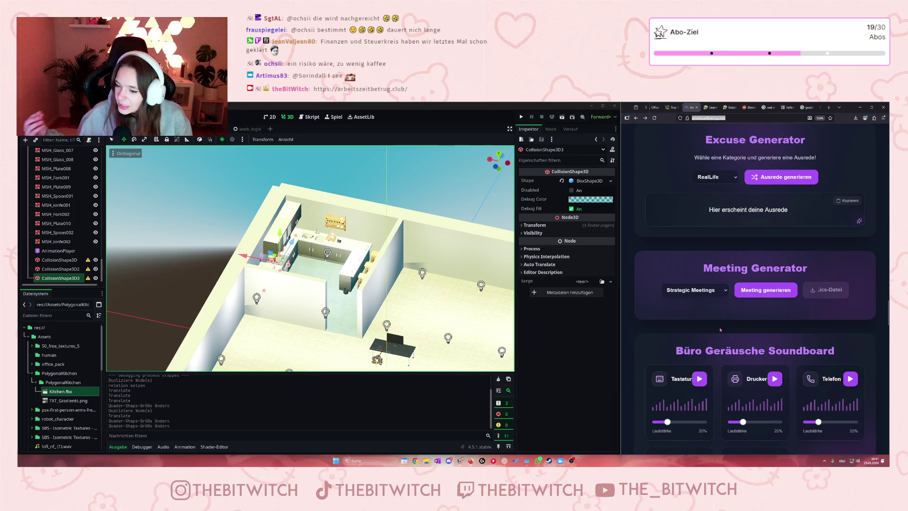
pyautogui.scroll(-5, 712, 328)
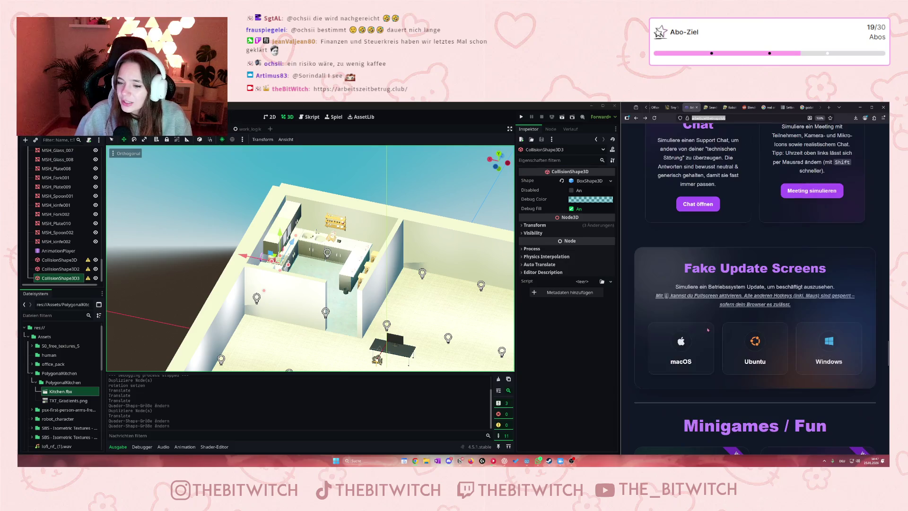
pyautogui.scroll(-10, 719, 324)
pyautogui.scroll(-5, 723, 321)
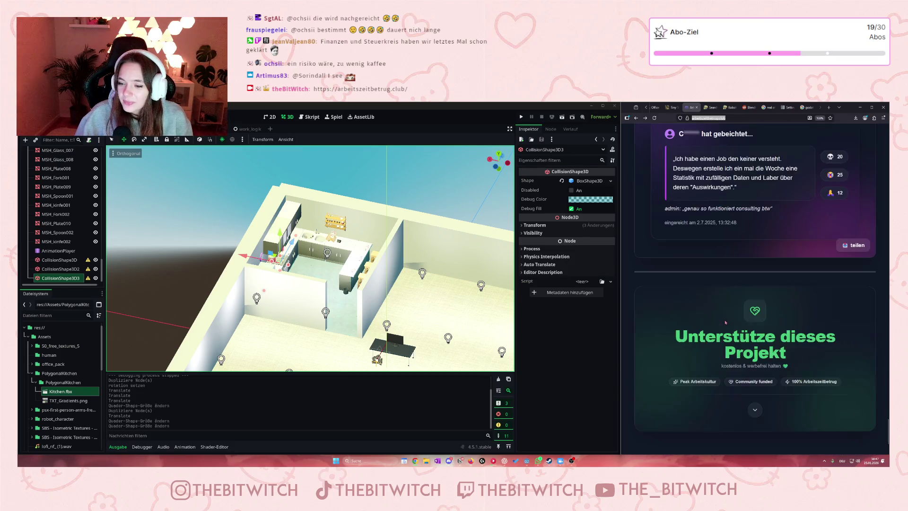
pyautogui.scroll(8, 720, 322)
pyautogui.scroll(8, 721, 322)
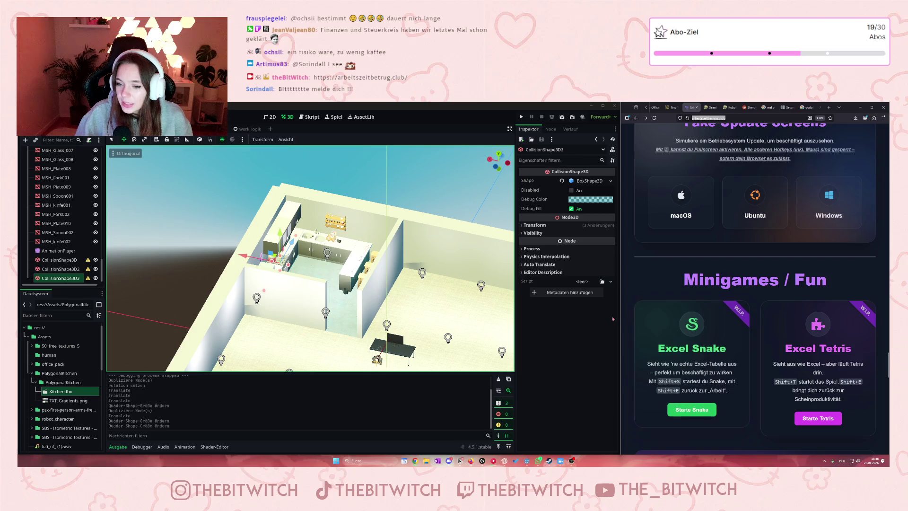
pyautogui.moveTo(620, 316); pyautogui.dragTo(384, 316)
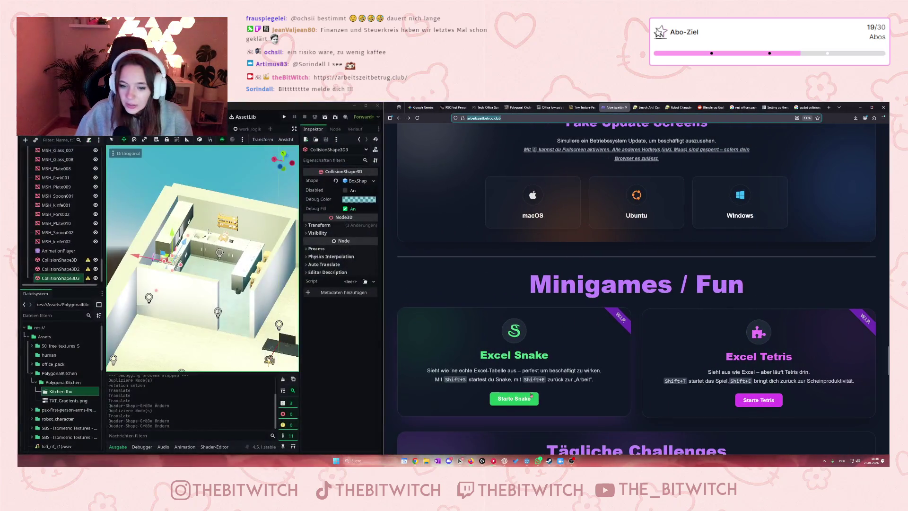
pyautogui.click(531, 400)
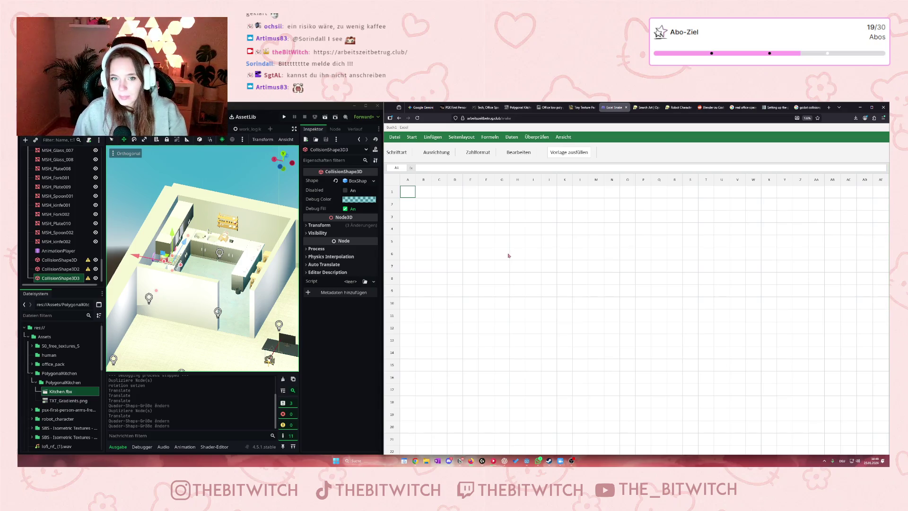
pyautogui.hotkey('ctrl', 'o')
pyautogui.press('Escape')
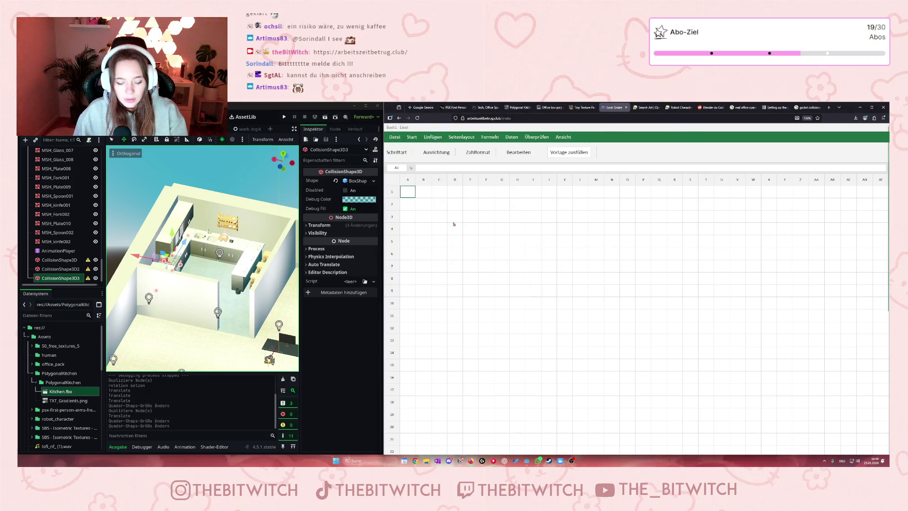
pyautogui.hotkey('shift', 'e')
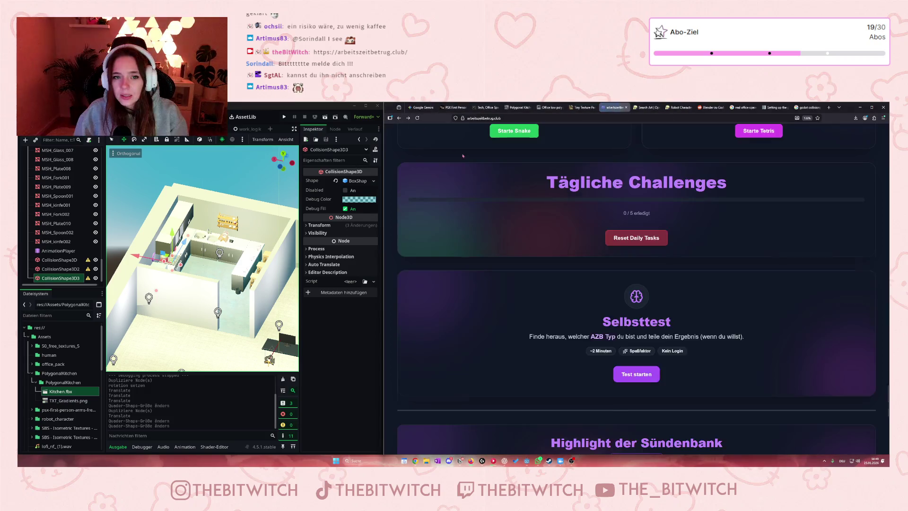
pyautogui.scroll(5, 587, 301)
pyautogui.scroll(-2, 544, 350)
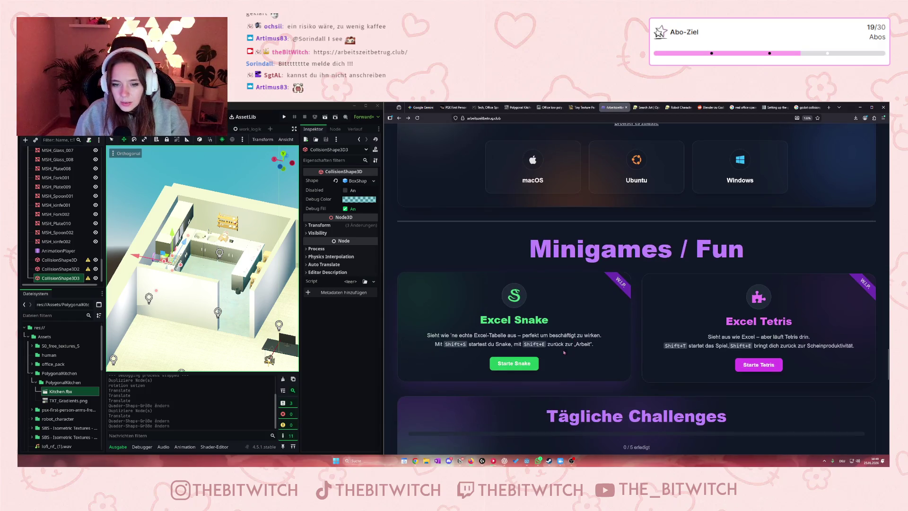
pyautogui.click(532, 364)
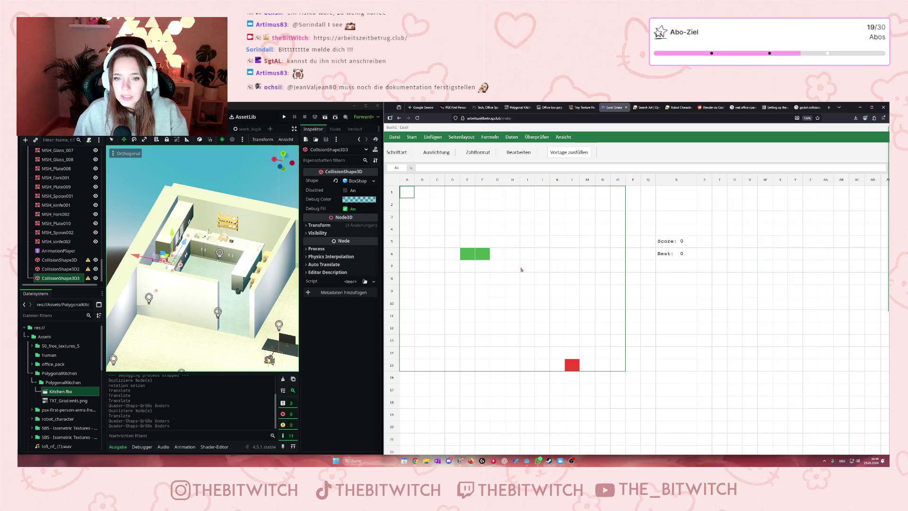
pyautogui.press('Up')
pyautogui.press('Left')
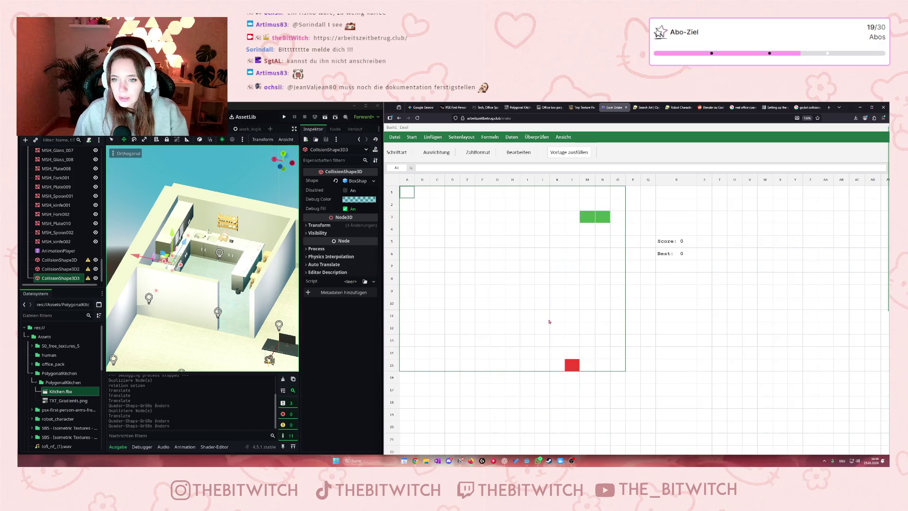
pyautogui.press('Down')
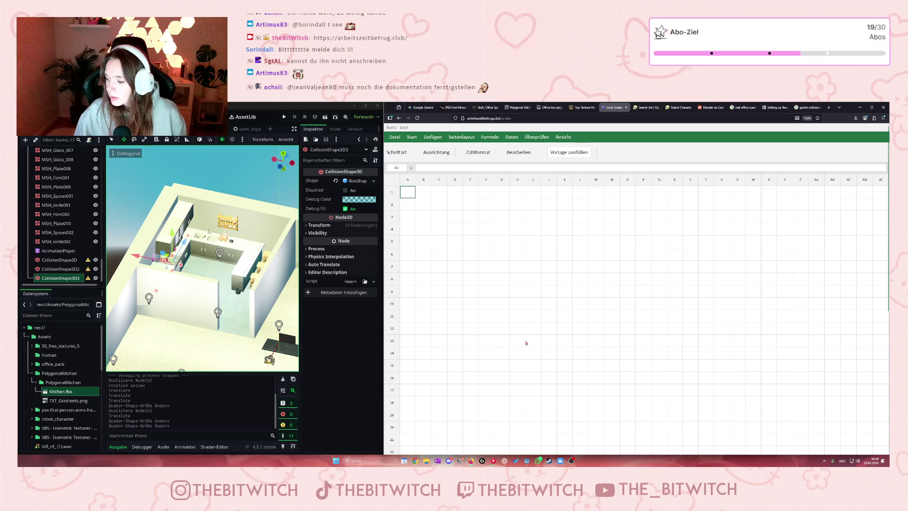
pyautogui.click(398, 118)
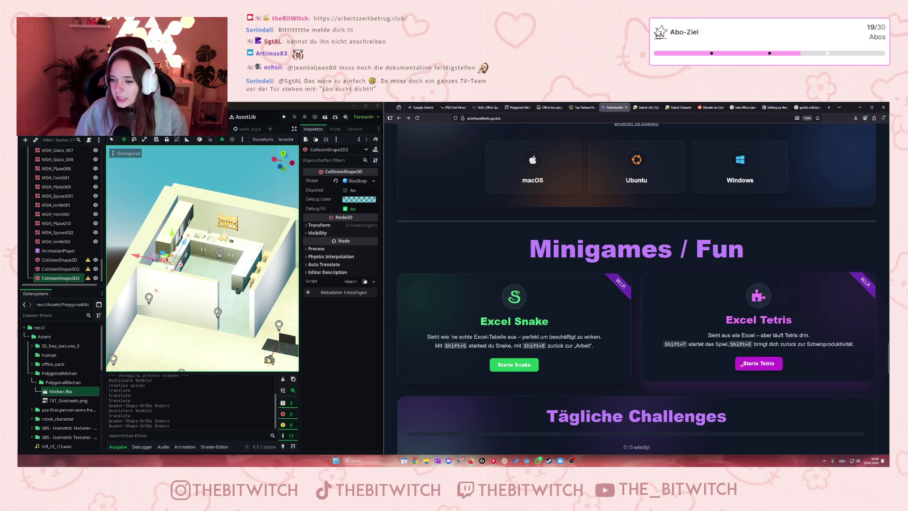
pyautogui.scroll(-5, 709, 360)
pyautogui.scroll(-3, 709, 360)
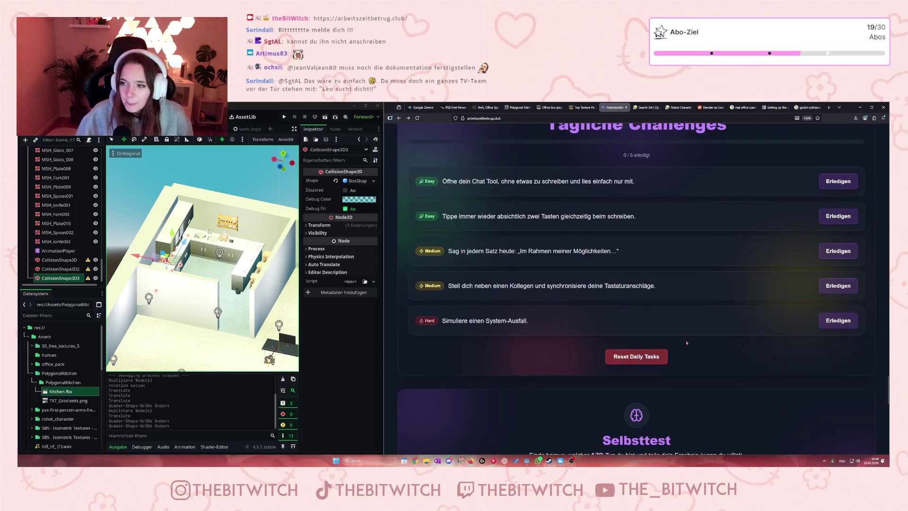
pyautogui.scroll(4, 447, 297)
pyautogui.moveTo(442, 291); pyautogui.dragTo(634, 291)
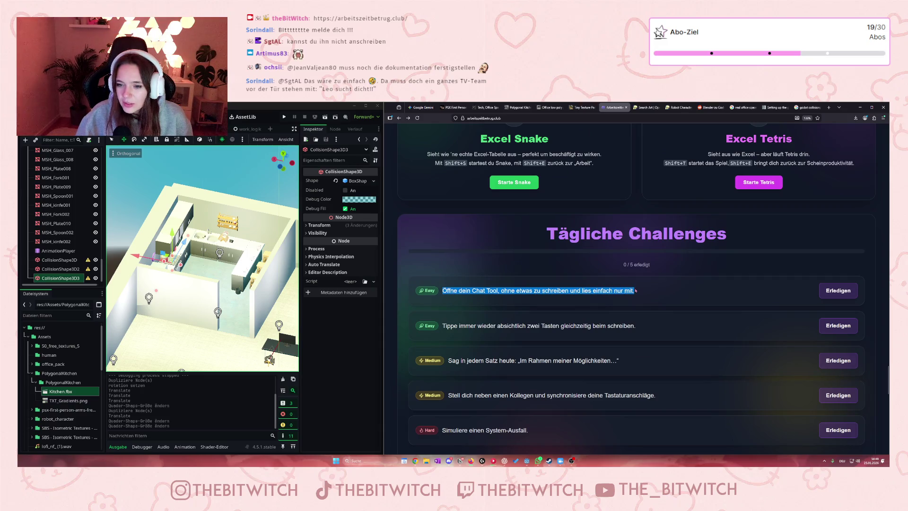
pyautogui.click(592, 361)
pyautogui.scroll(-3, 582, 369)
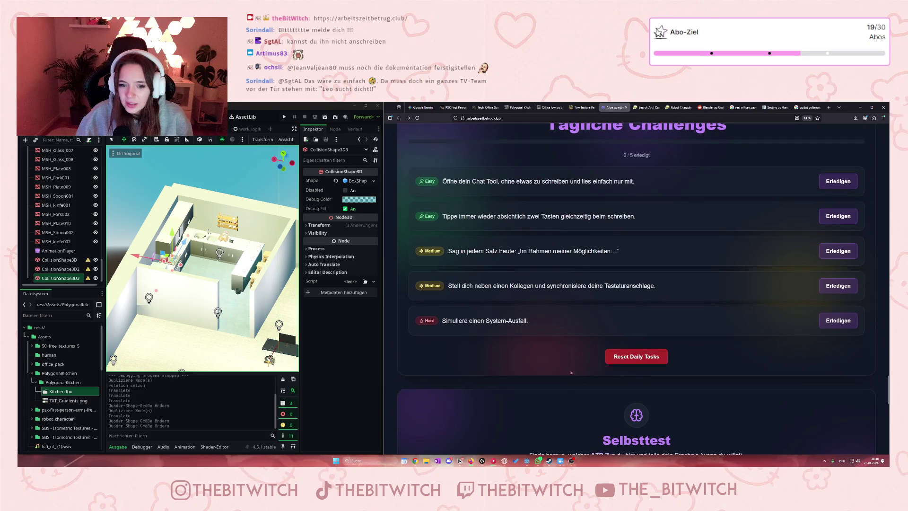
pyautogui.moveTo(447, 321); pyautogui.dragTo(551, 328)
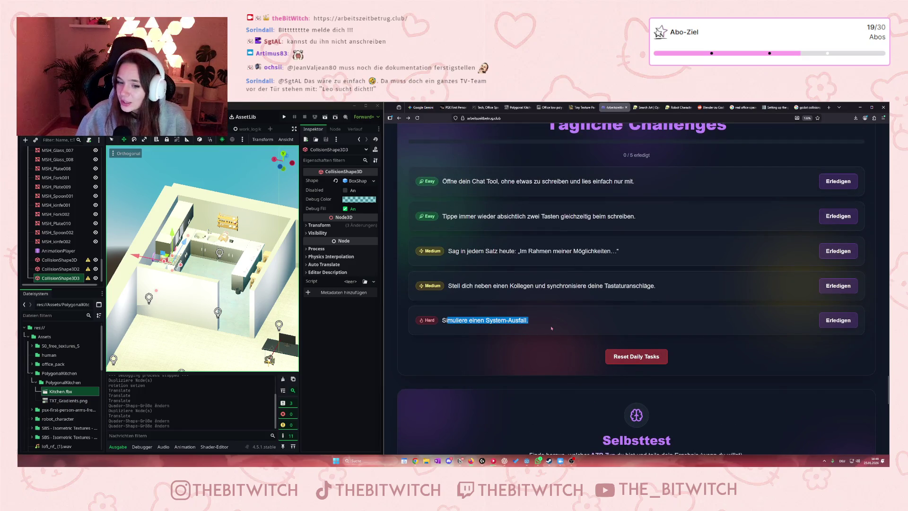
pyautogui.click(426, 251)
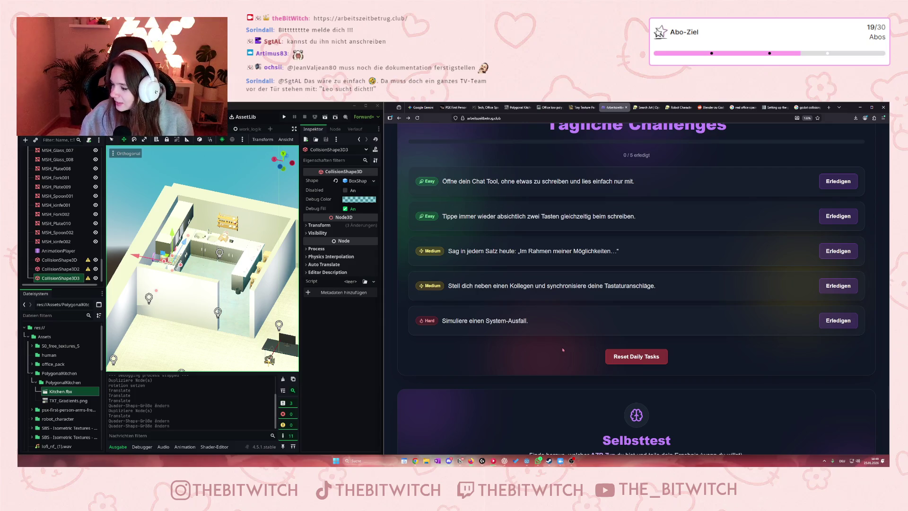
pyautogui.scroll(-10, 563, 350)
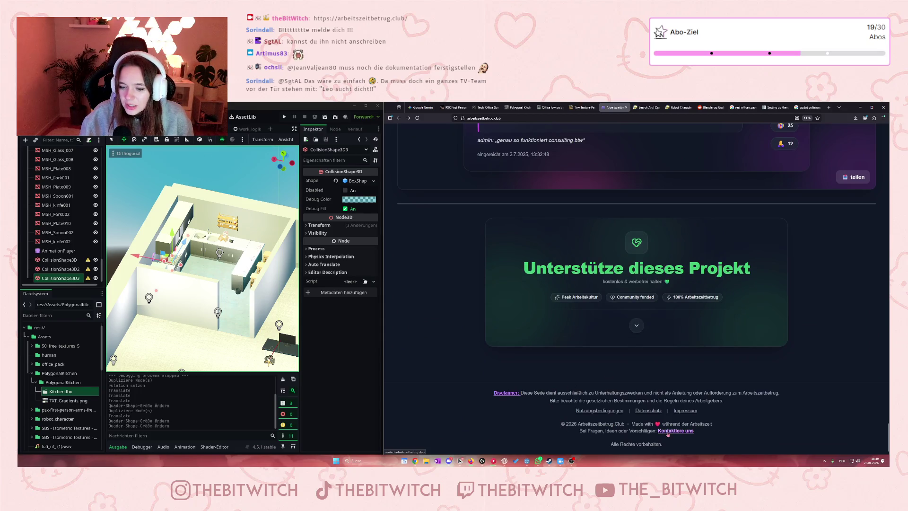
pyautogui.click(667, 434)
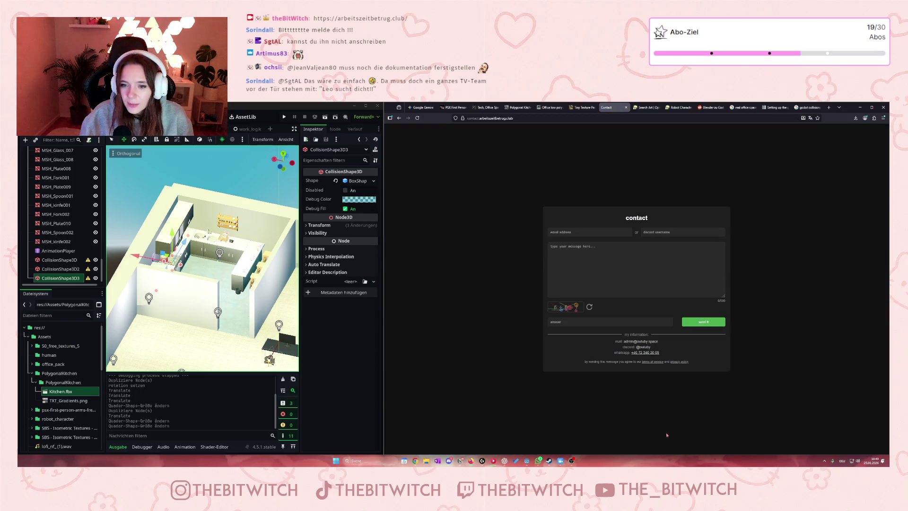
pyautogui.click(399, 118)
pyautogui.scroll(5, 716, 330)
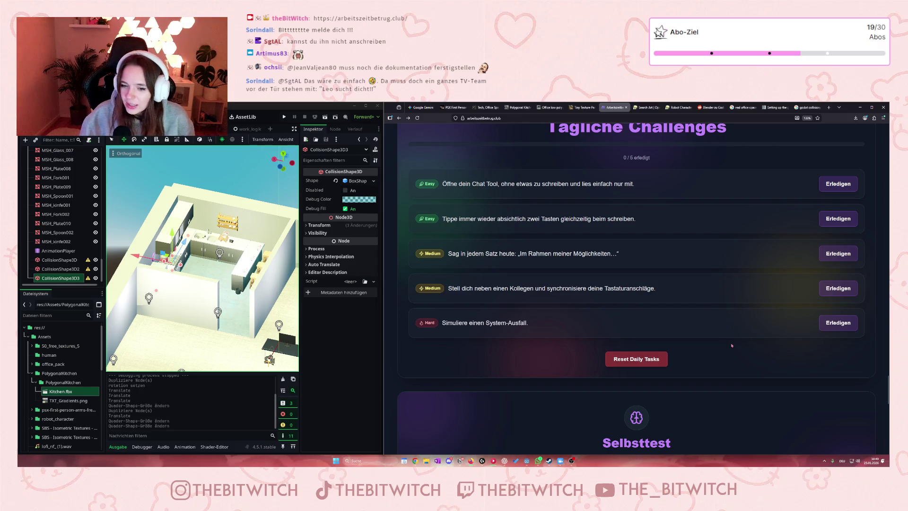
pyautogui.scroll(-5, 732, 346)
pyautogui.scroll(-2, 737, 347)
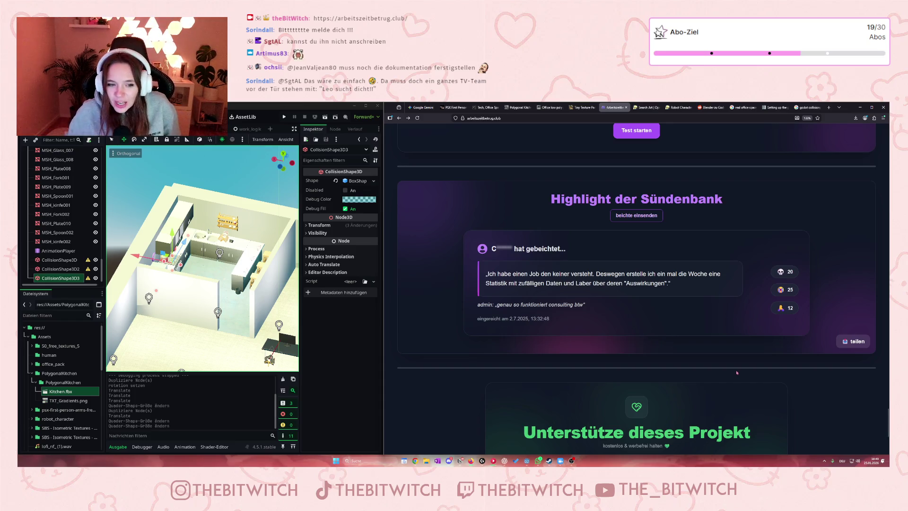
pyautogui.scroll(-4, 696, 311)
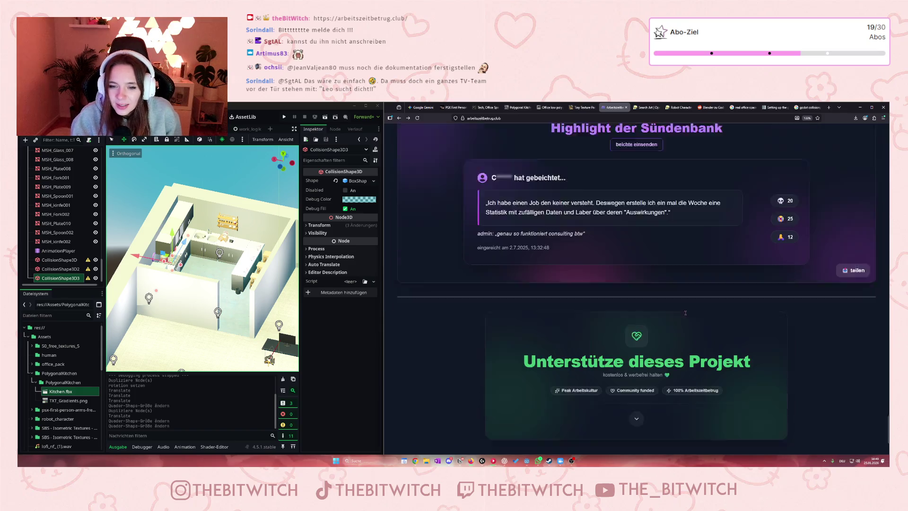
pyautogui.scroll(12, 695, 311)
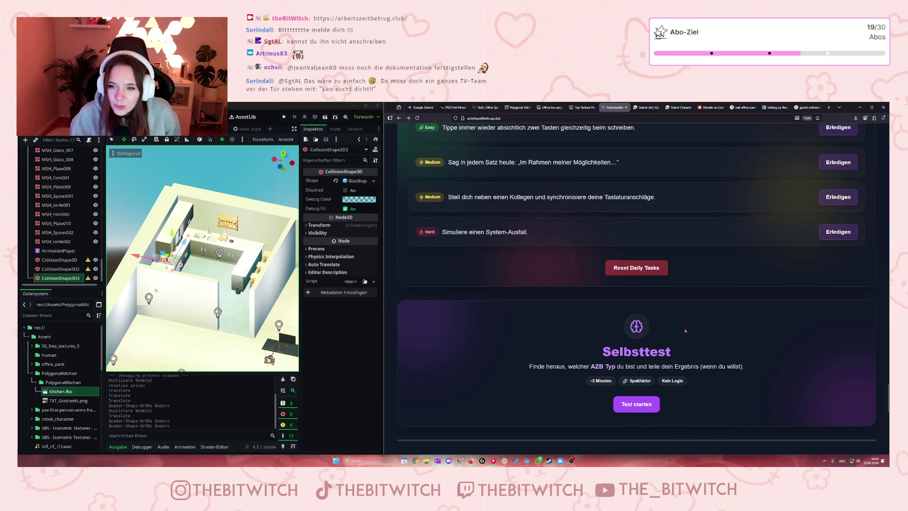
pyautogui.scroll(-3, 686, 292)
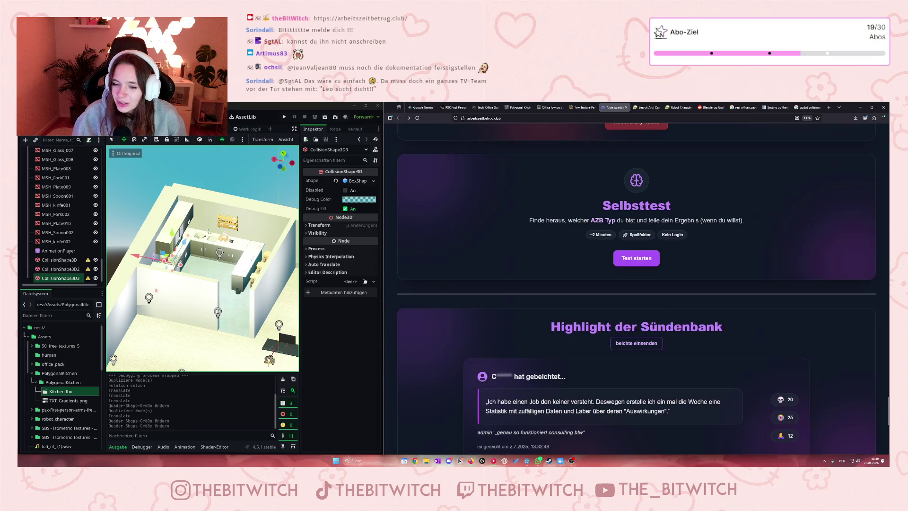
pyautogui.moveTo(530, 220); pyautogui.dragTo(674, 208)
pyautogui.click(678, 207)
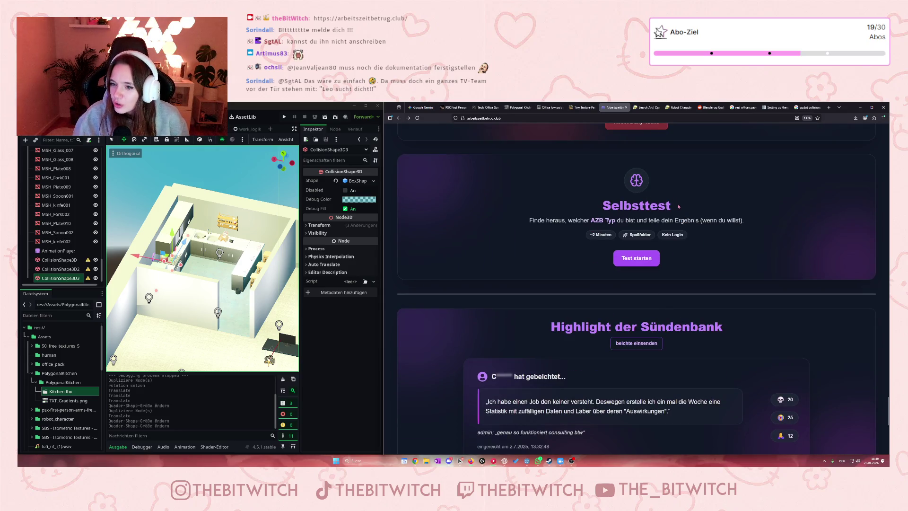
pyautogui.scroll(2, 637, 210)
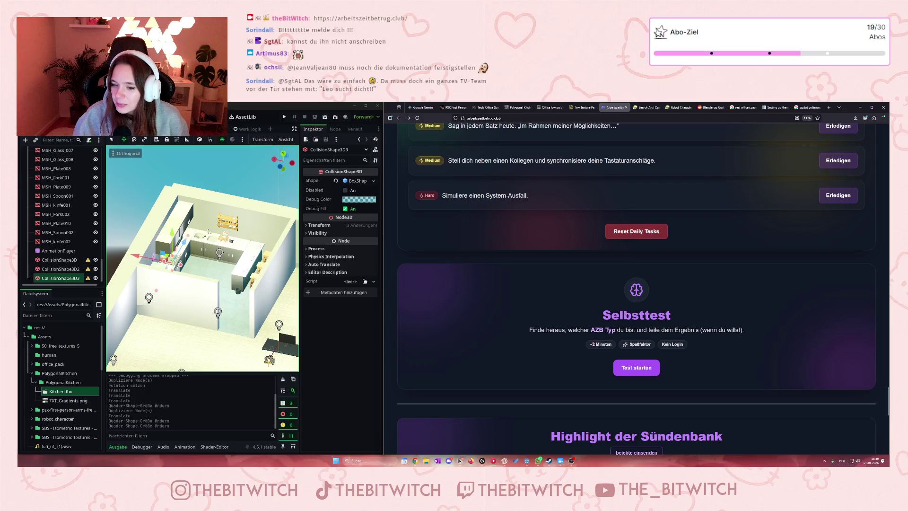
pyautogui.scroll(5, 600, 323)
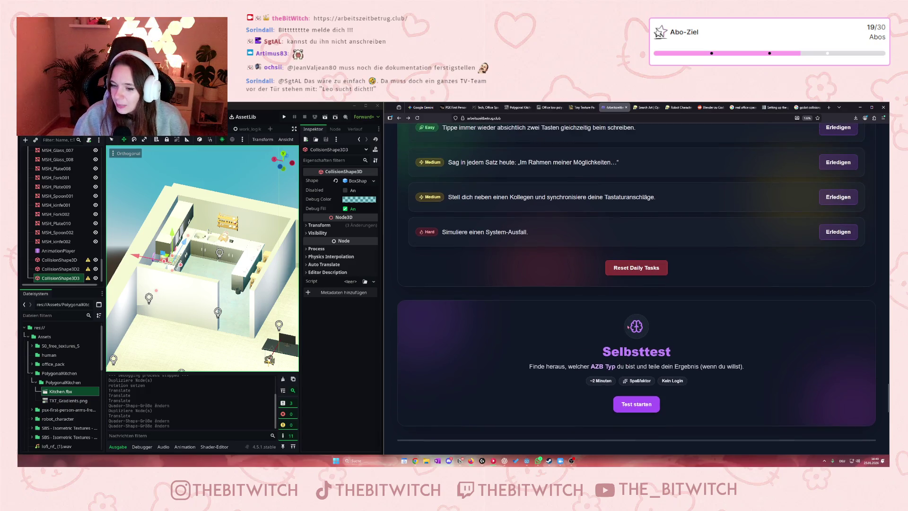
pyautogui.scroll(6, 633, 322)
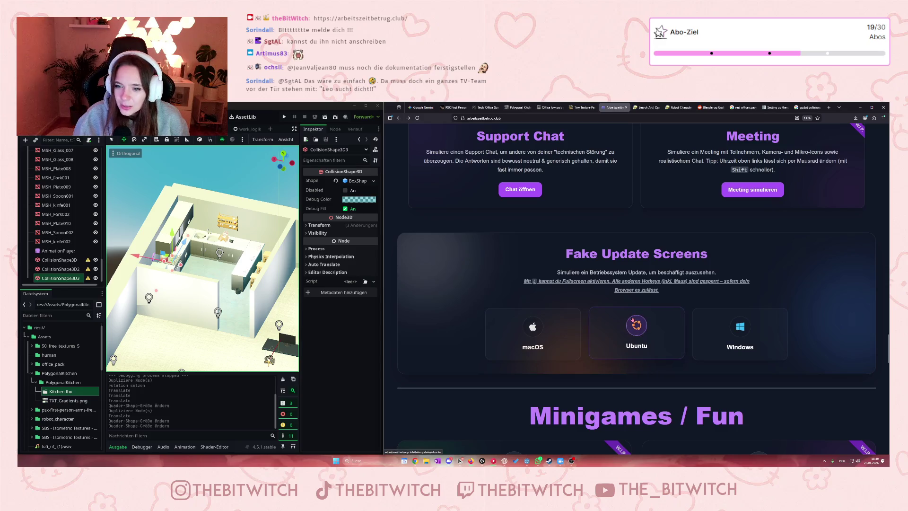
pyautogui.moveTo(602, 254); pyautogui.dragTo(699, 258)
pyautogui.click(741, 332)
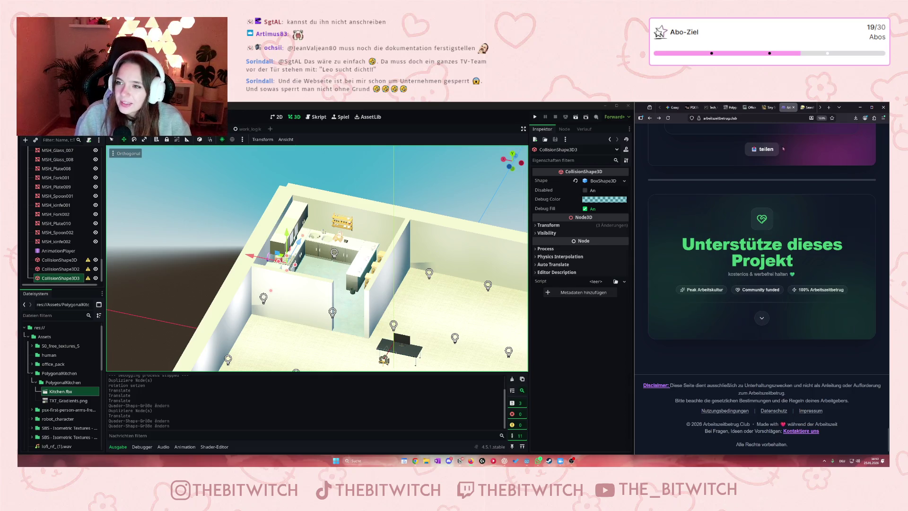
# Zoom into the kitchen, select the floor Boden, and run the scene.
pyautogui.scroll(3, 340, 287)
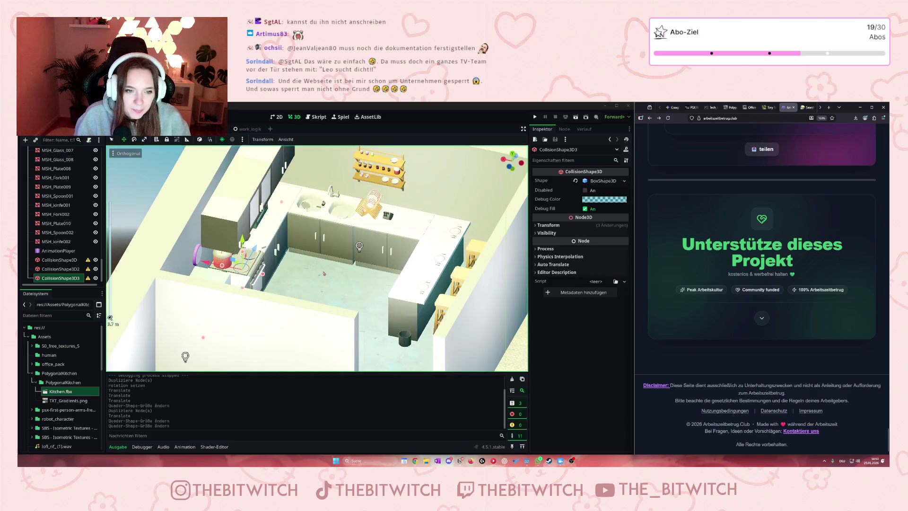
pyautogui.click(429, 312)
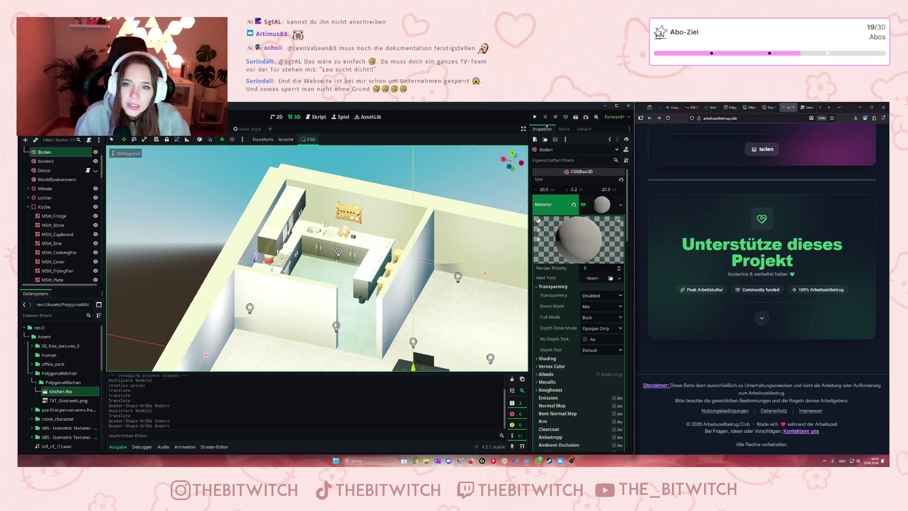
pyautogui.click(535, 117)
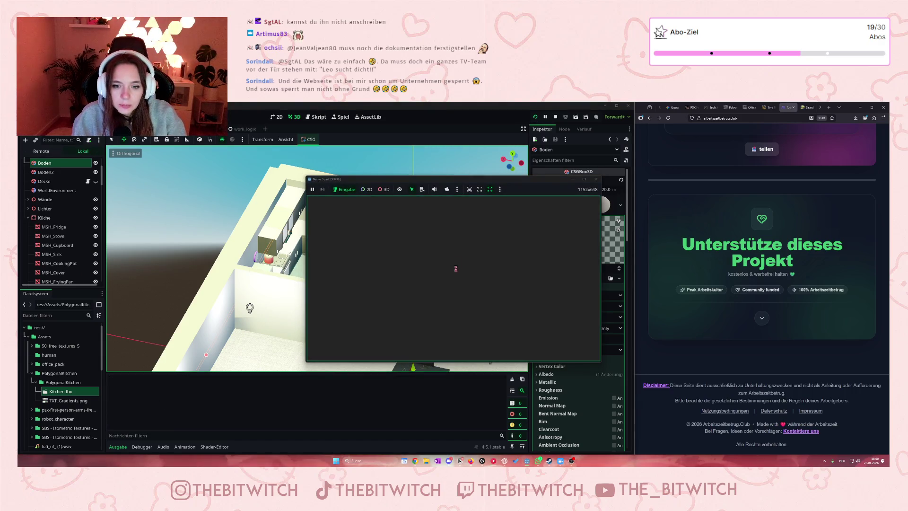
# Walk the first-person player into the counters and walls to test collisions, then stop the run.
pyautogui.press('w')
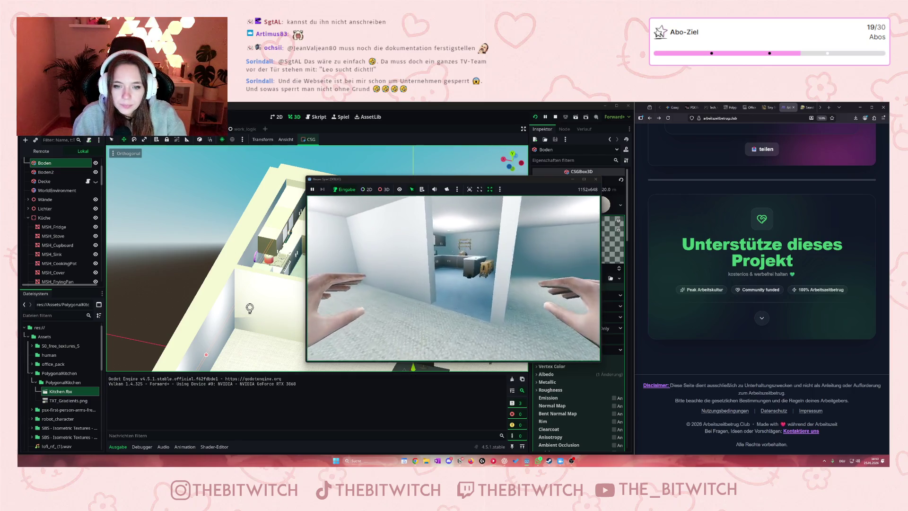
pyautogui.press('w')
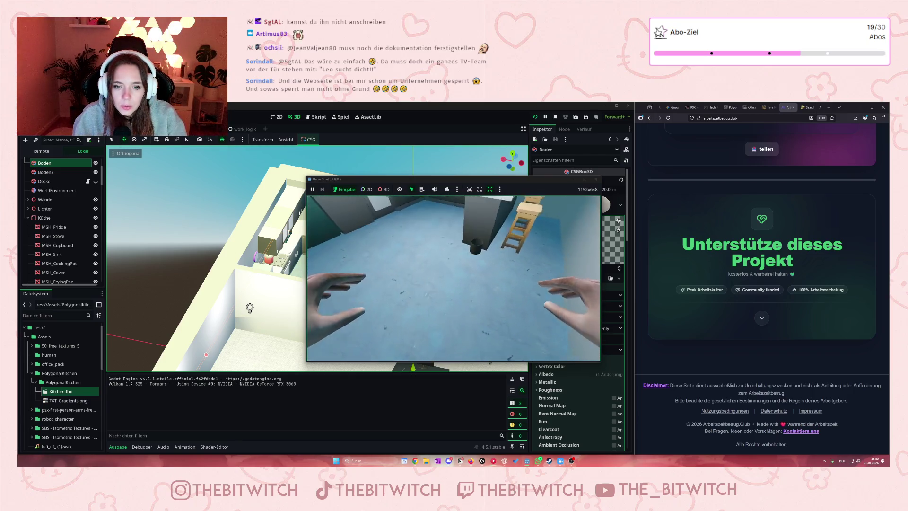
pyautogui.press('w')
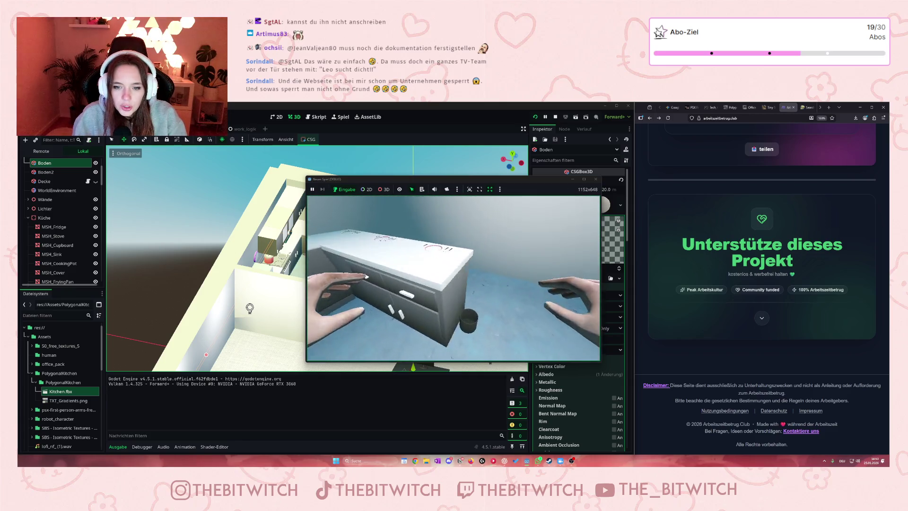
pyautogui.press('w')
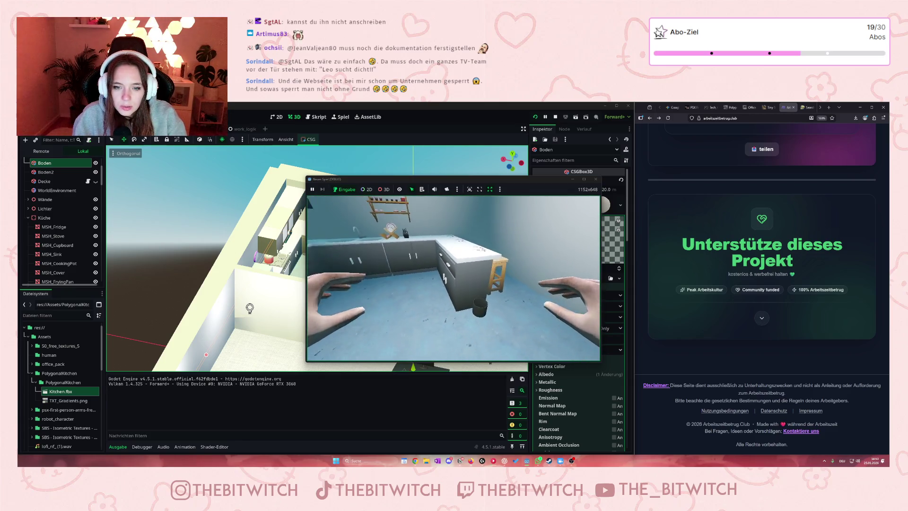
pyautogui.press('w')
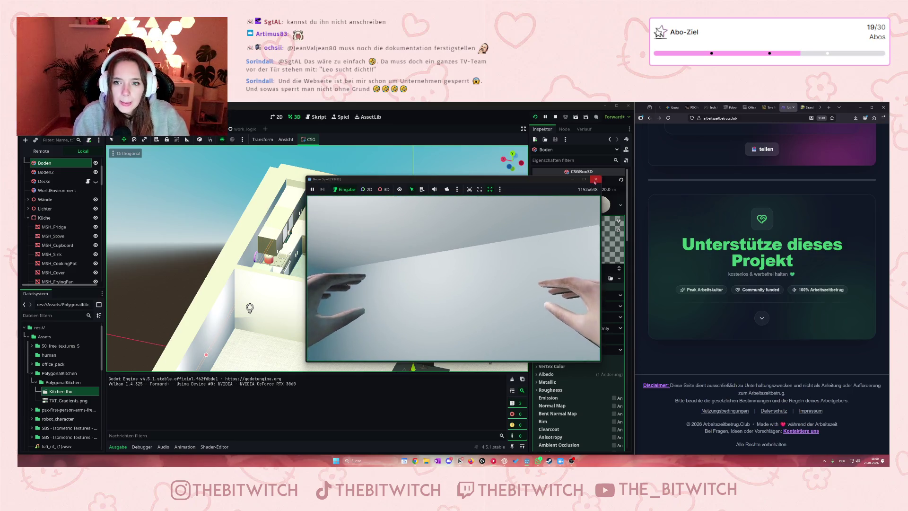
pyautogui.press('Escape')
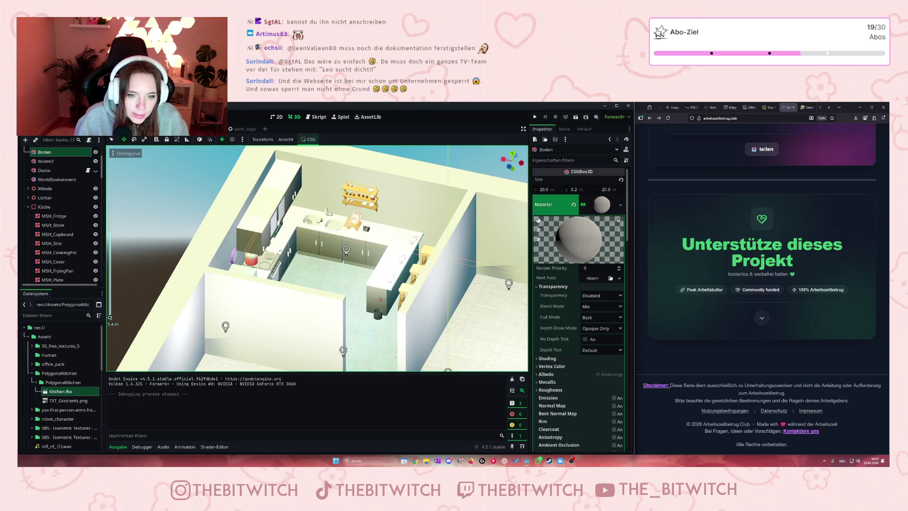
# Drag CollisionShape3D2's box handles to stretch it along the counter, ending at 4.589, 0.858, 7.845.
pyautogui.click(374, 306)
pyautogui.scroll(-10, 58, 227)
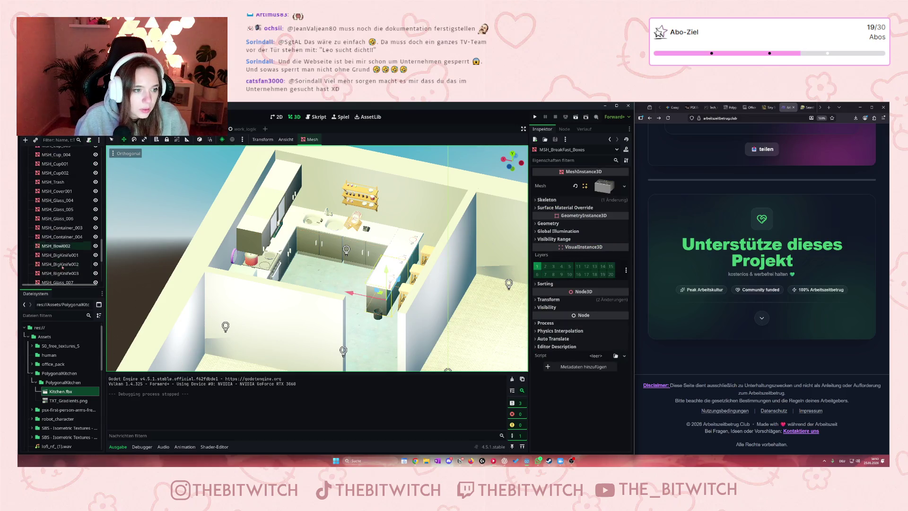
pyautogui.click(58, 268)
pyautogui.moveTo(365, 322); pyautogui.dragTo(372, 309)
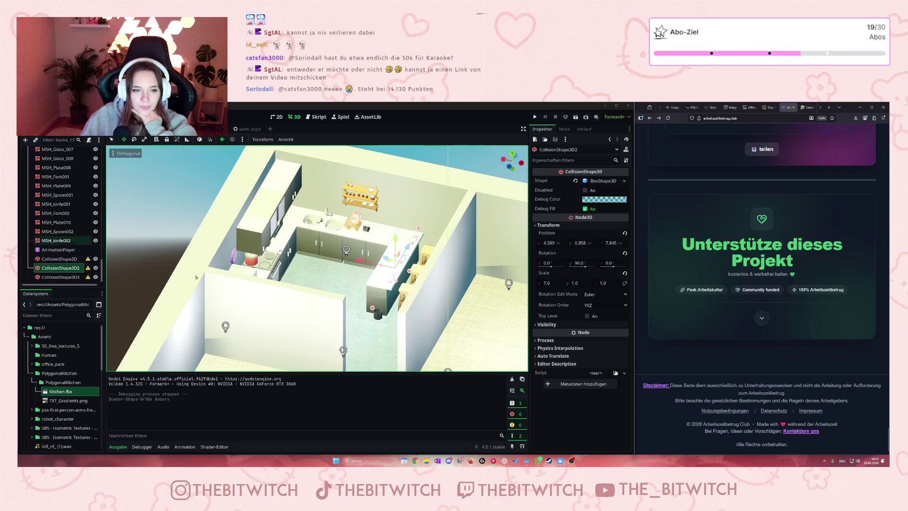
pyautogui.scroll(-5, 316, 302)
pyautogui.scroll(5, 344, 325)
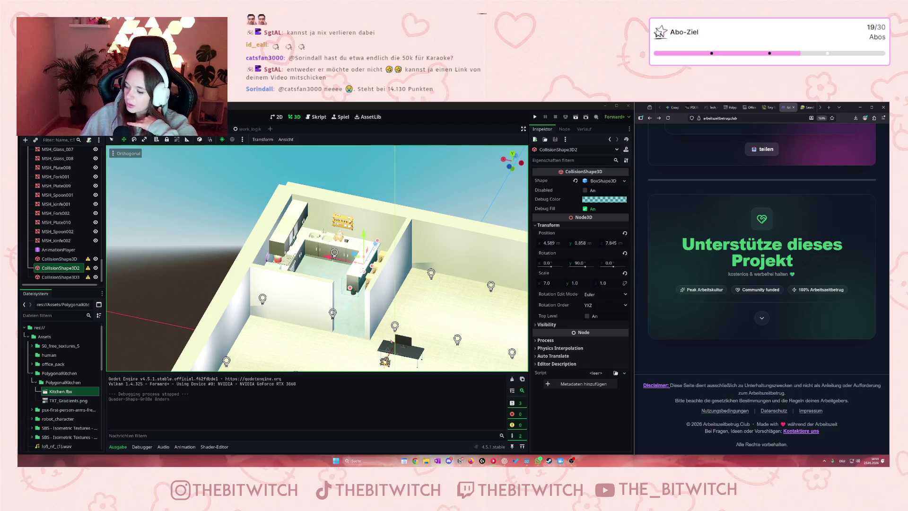
pyautogui.scroll(-5, 358, 311)
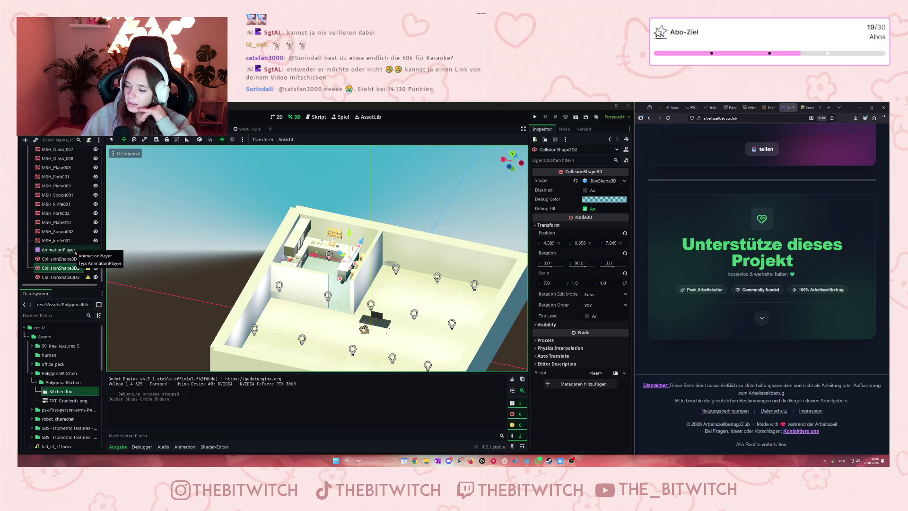
pyautogui.scroll(3, 316, 298)
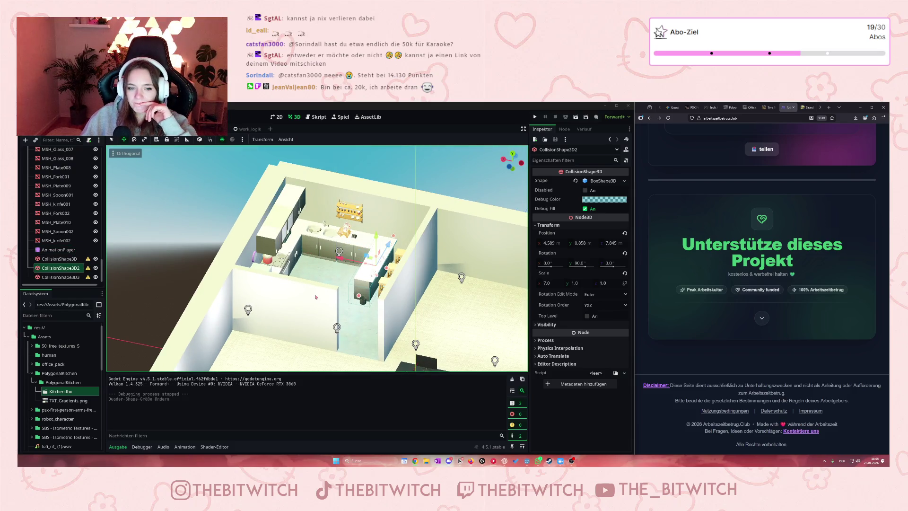
pyautogui.scroll(-3, 360, 301)
pyautogui.scroll(3, 472, 310)
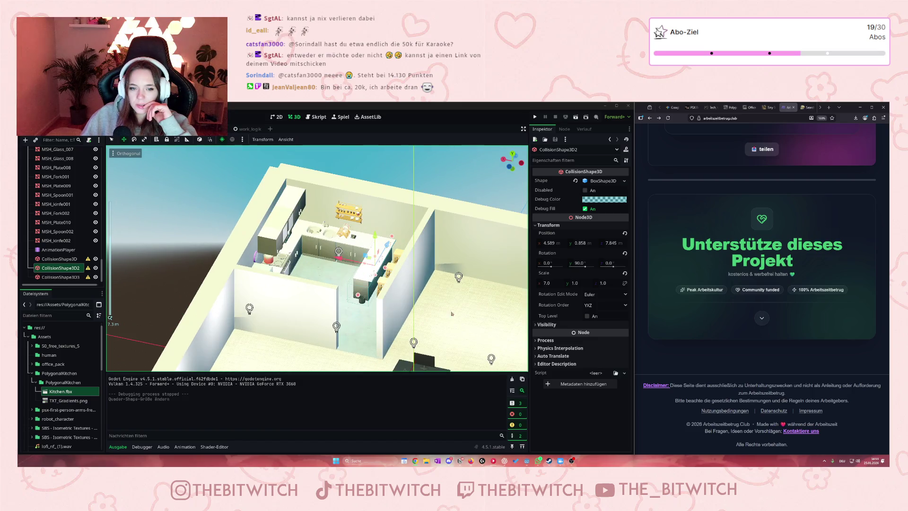
pyautogui.scroll(-3, 472, 310)
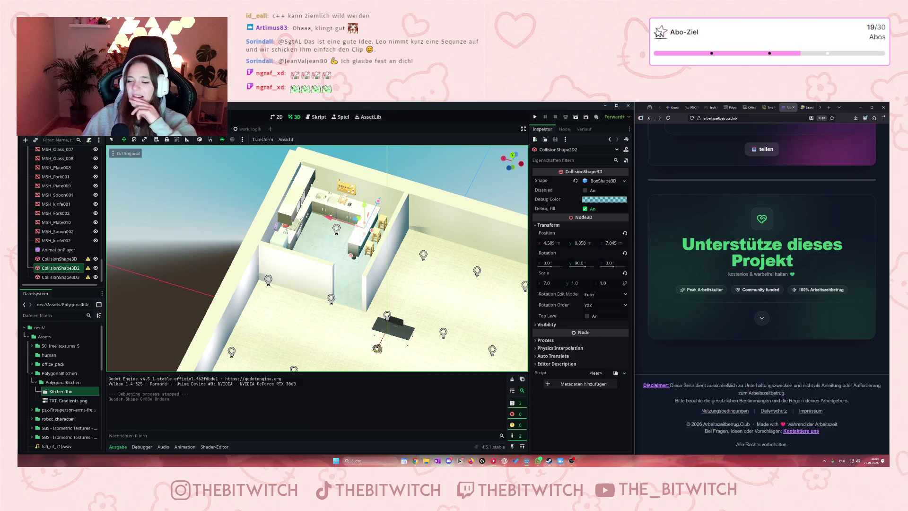
pyautogui.click(793, 432)
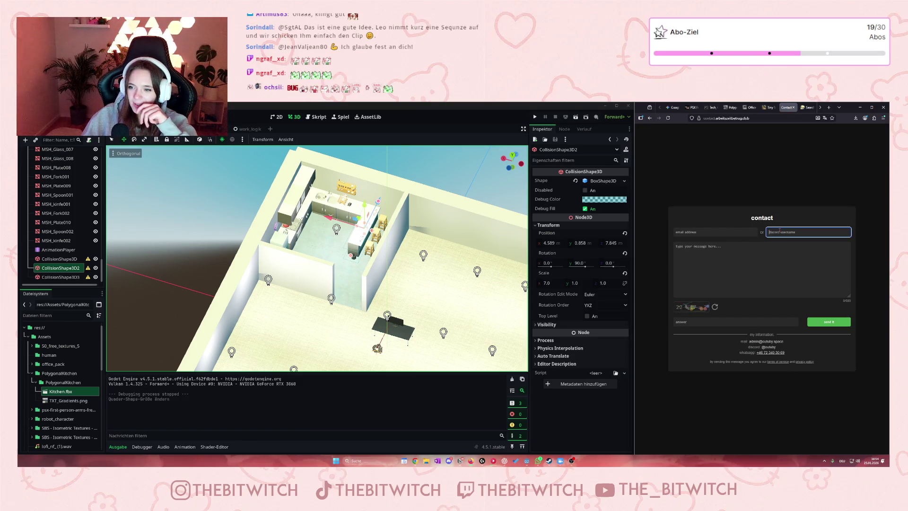
# Enter an e-mail address in the contact form's e-mail field, then move to the message box.
pyautogui.click(729, 232)
pyautogui.press('Tab')
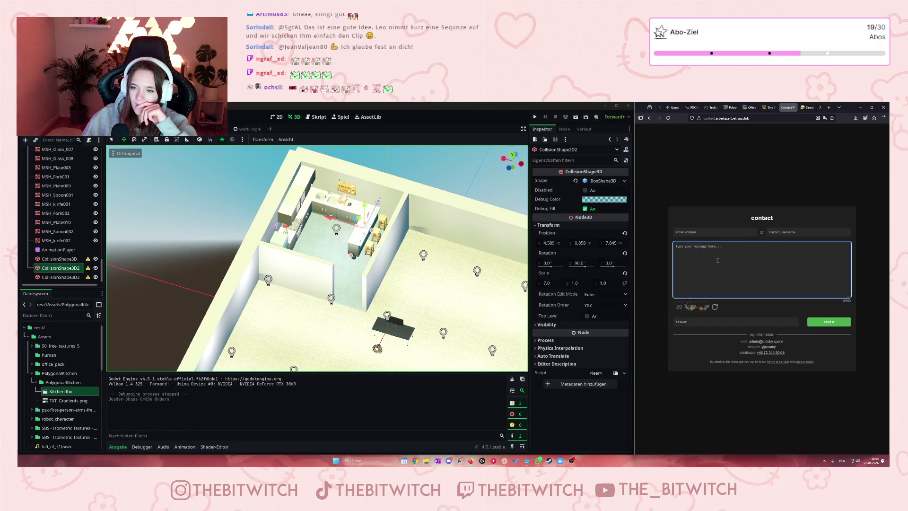
pyautogui.click(702, 233)
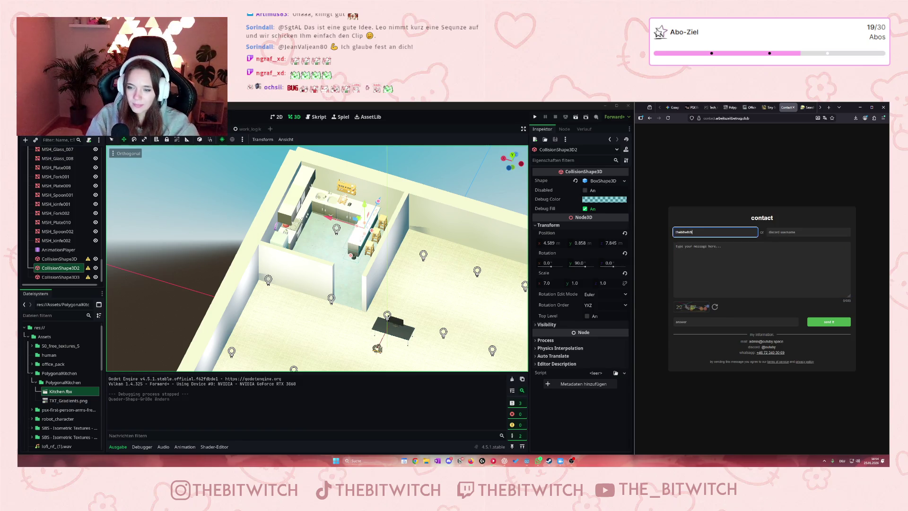
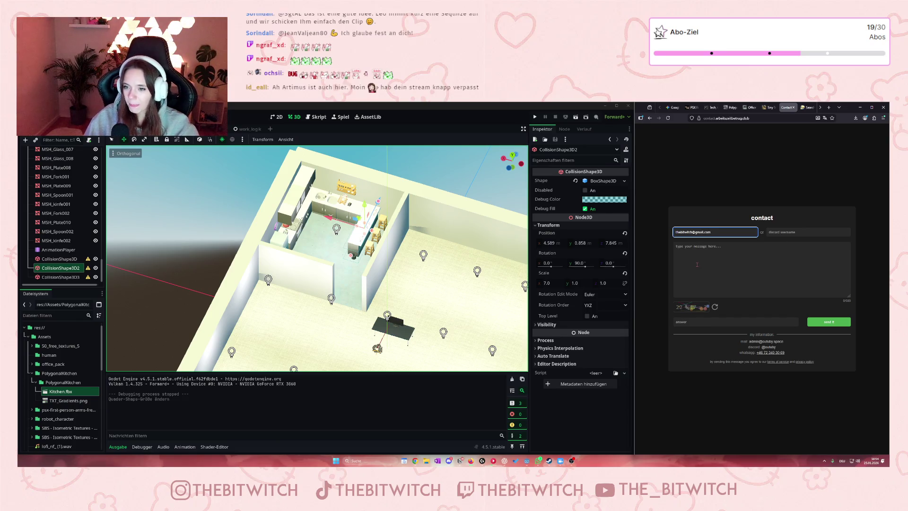
pyautogui.click(716, 243)
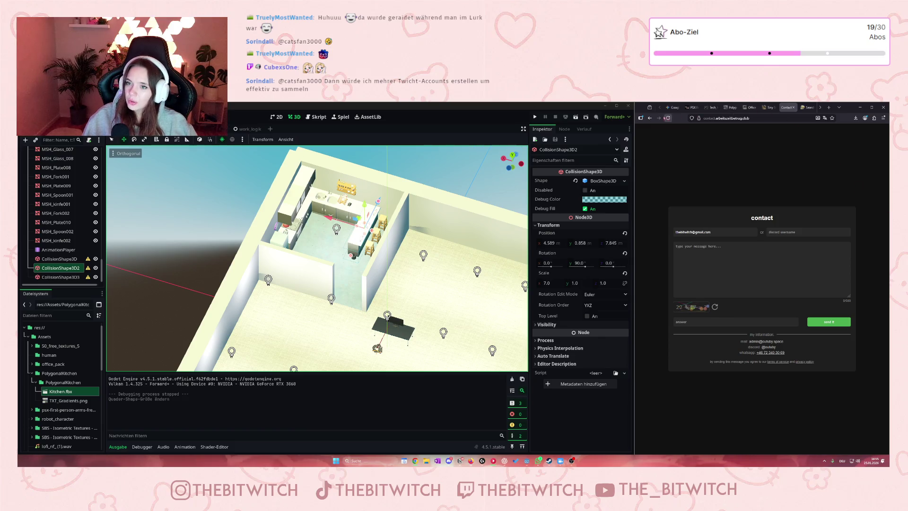
pyautogui.click(649, 118)
# Nudge the kitchen collision box slightly along Z, then save and run the scene.
pyautogui.scroll(-10, 786, 278)
pyautogui.scroll(-15, 785, 278)
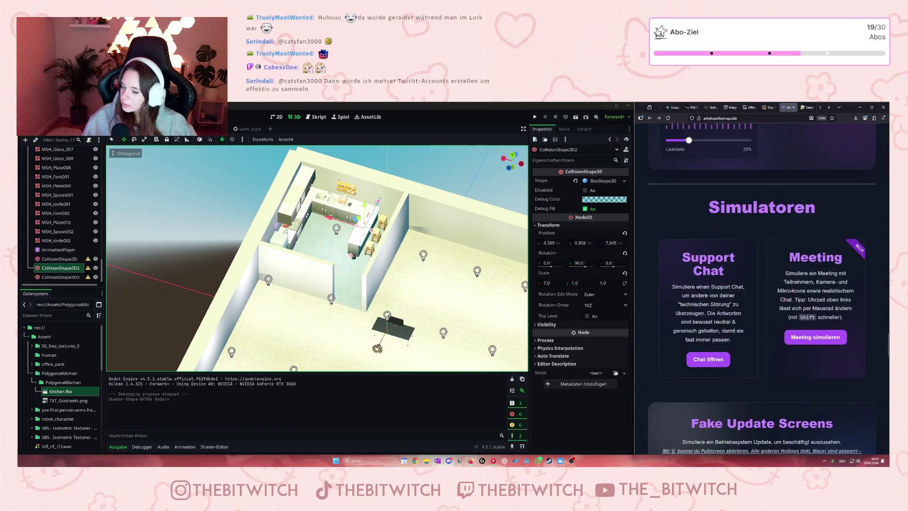
pyautogui.scroll(1, 780, 319)
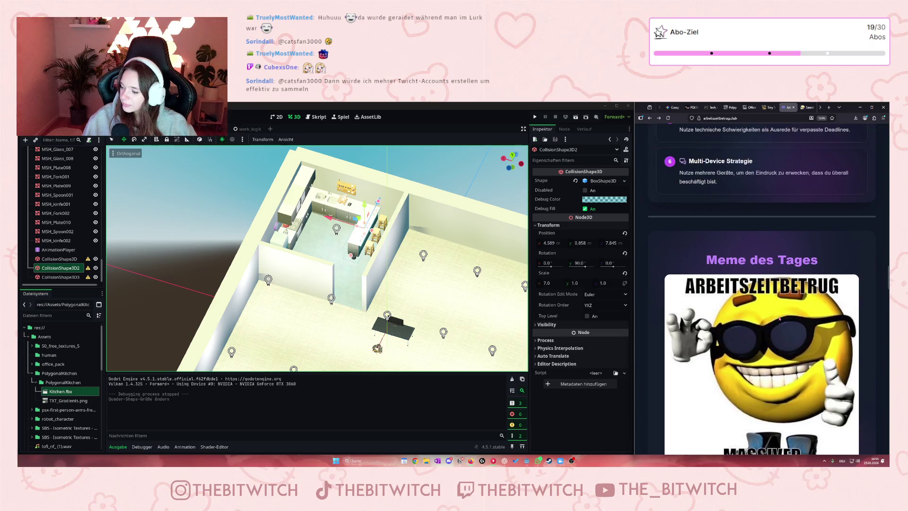
pyautogui.scroll(-2, 780, 316)
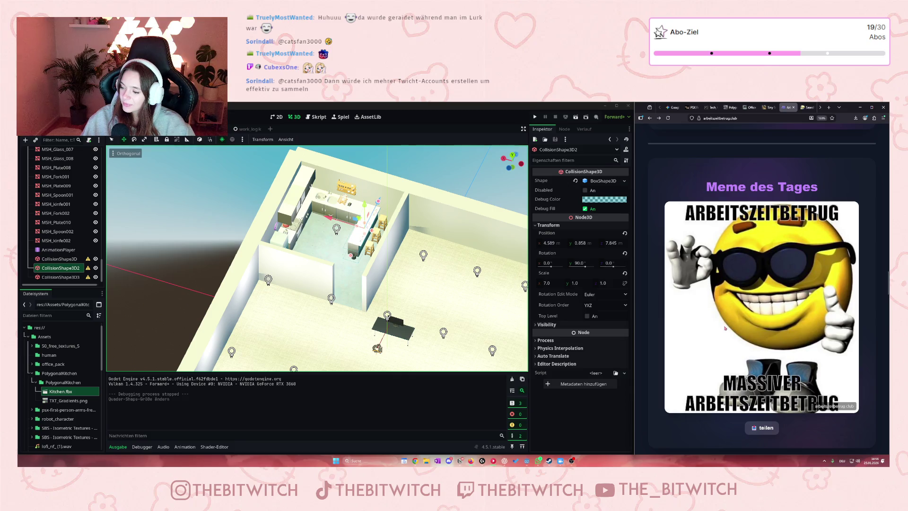
pyautogui.scroll(3, 317, 258)
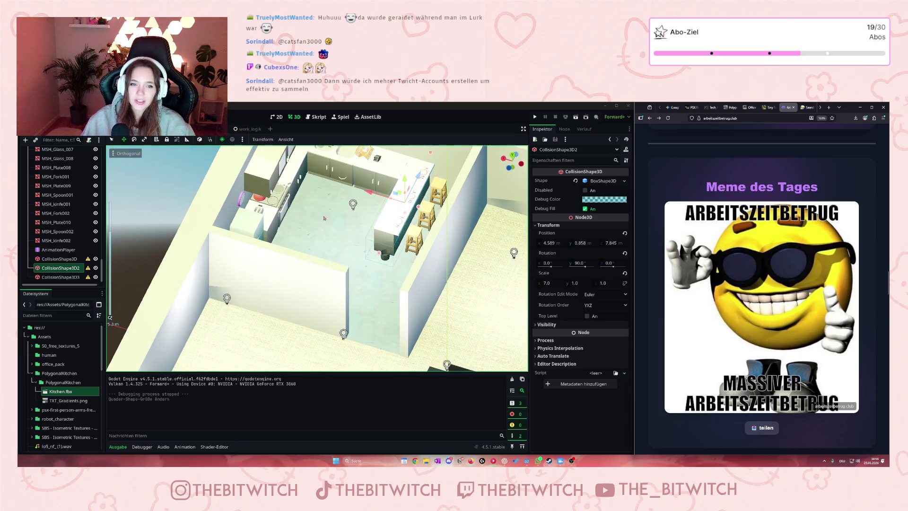
pyautogui.scroll(2, 332, 212)
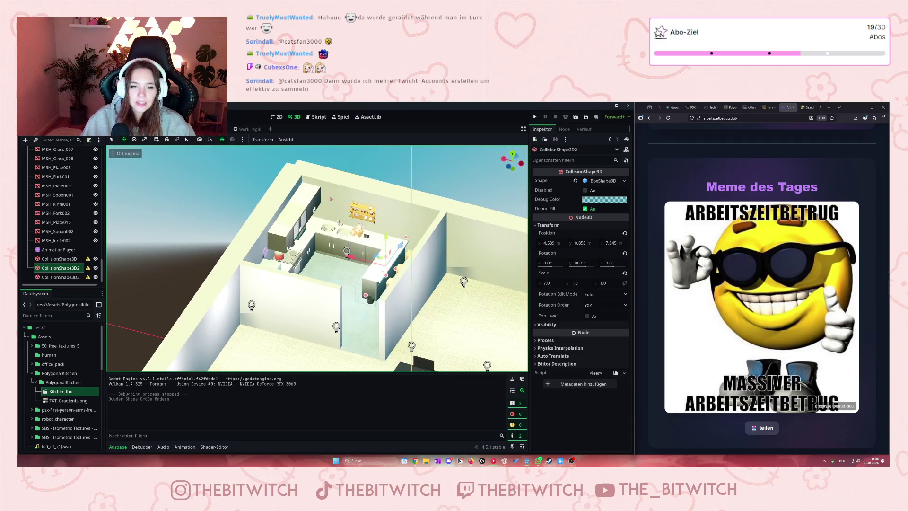
pyautogui.scroll(2, 324, 261)
pyautogui.moveTo(383, 309); pyautogui.dragTo(384, 307)
pyautogui.click(534, 118)
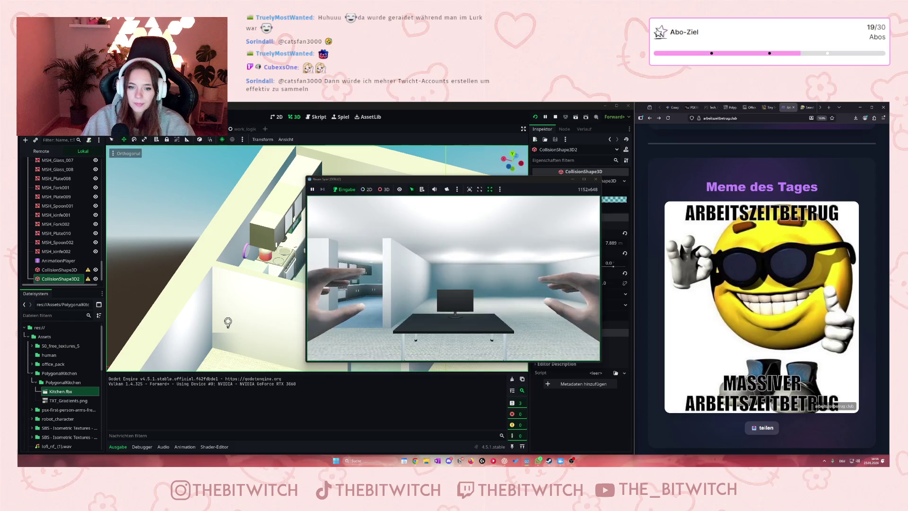
# Walk up to the kitchen counter and back toward the stools to test collisions, then stop the game.
pyautogui.press('w')
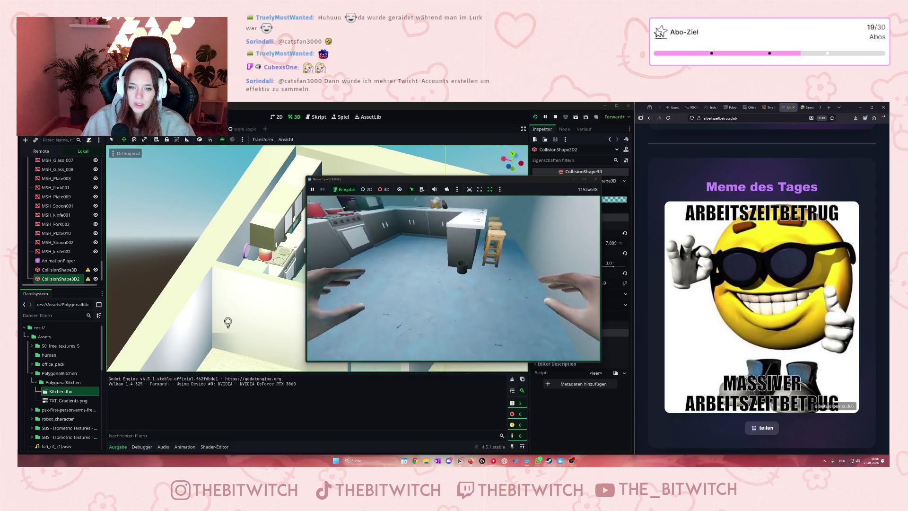
pyautogui.moveTo(453, 278)
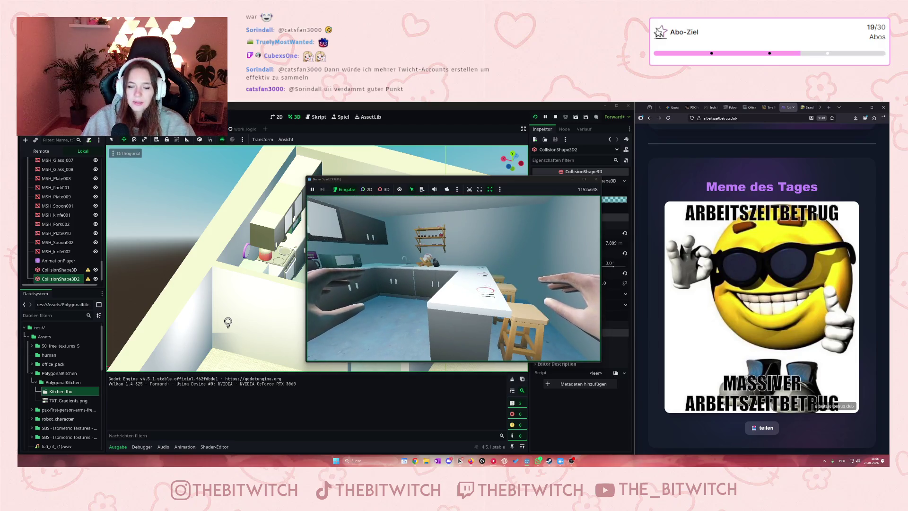
pyautogui.press('w')
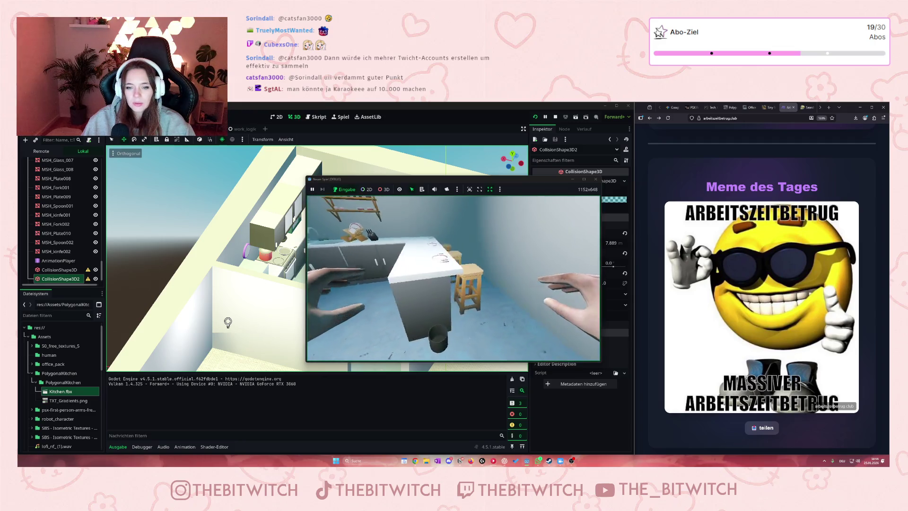
pyautogui.press('s')
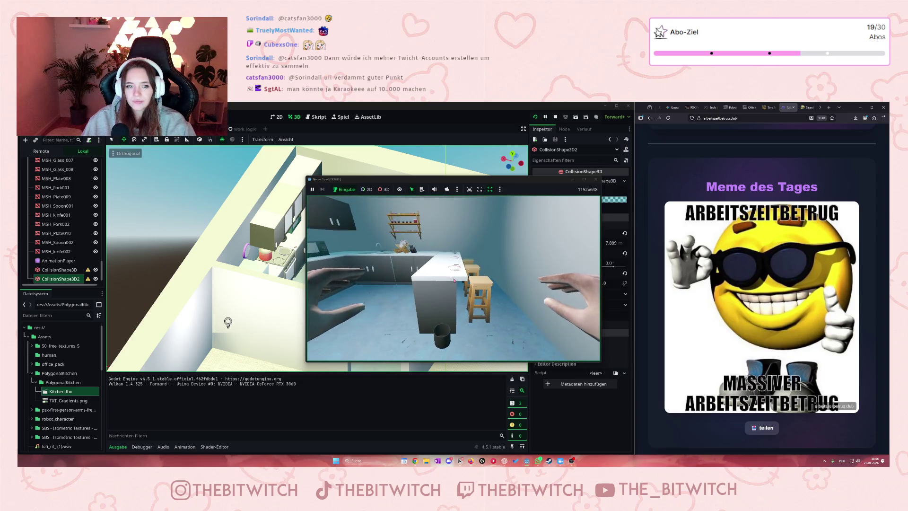
pyautogui.click(595, 180)
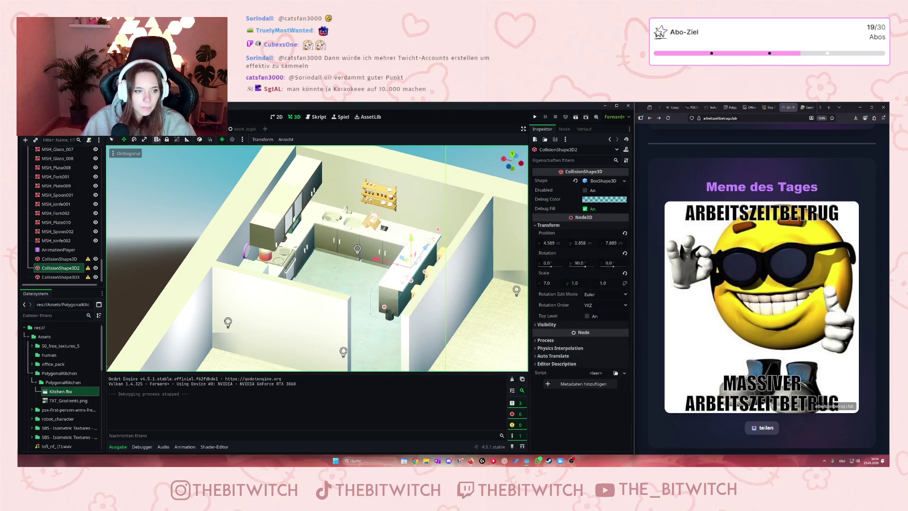
# In the player scene, set the capsule CollisionShape3D's Z scale to 0.5.
pyautogui.click(57, 188)
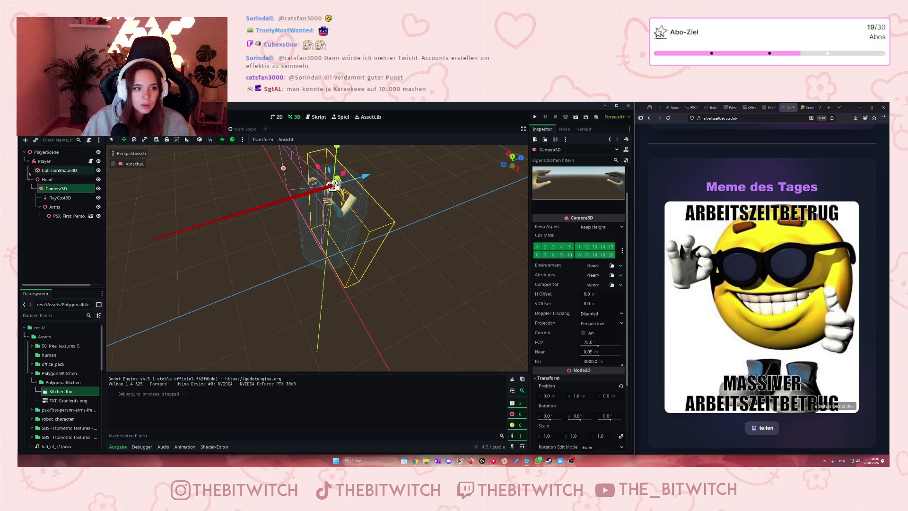
pyautogui.click(59, 170)
pyautogui.scroll(5, 378, 180)
pyautogui.scroll(-3, 378, 180)
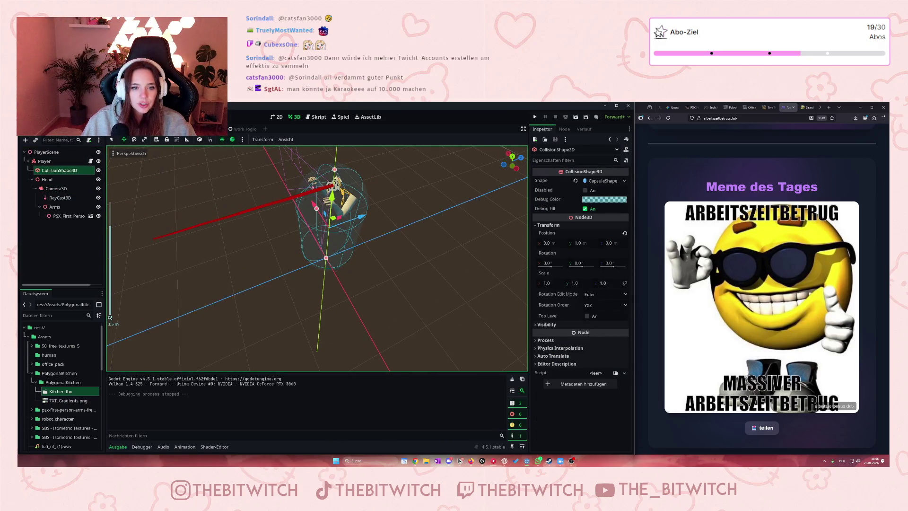
pyautogui.scroll(2, 327, 258)
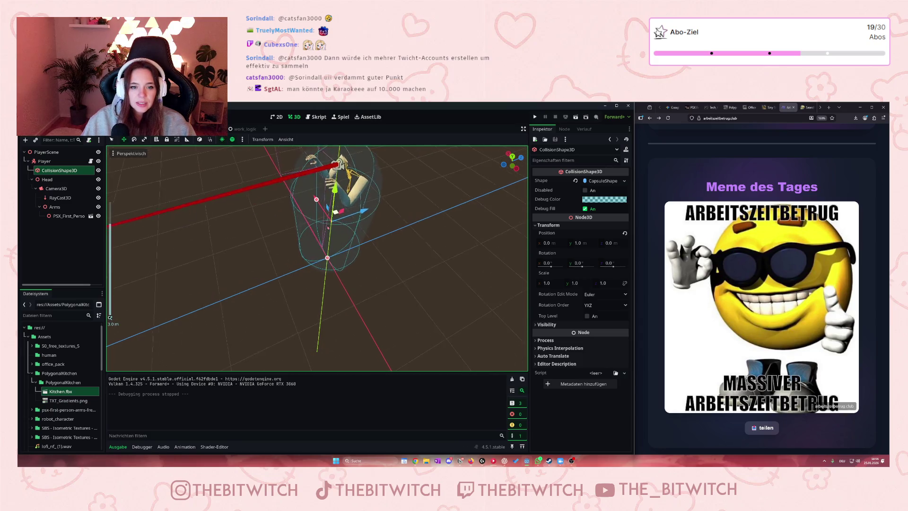
pyautogui.scroll(-2, 391, 223)
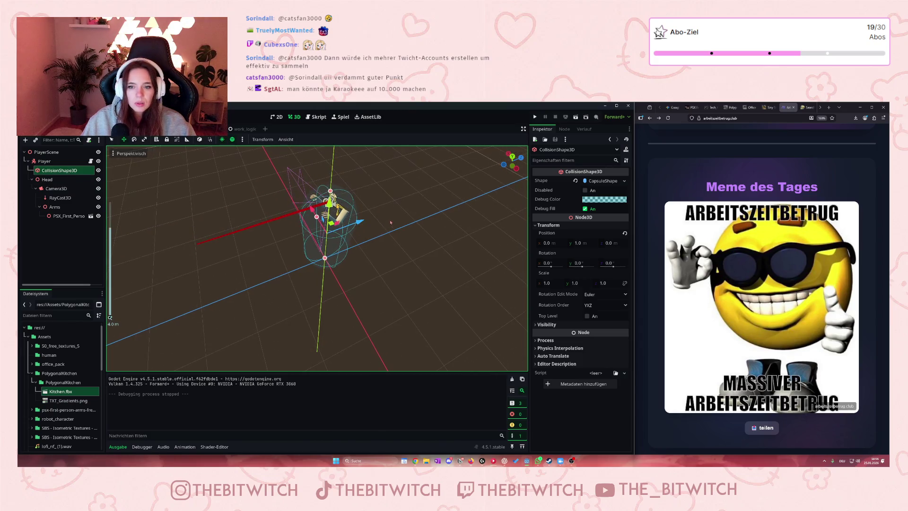
pyautogui.moveTo(371, 225); pyautogui.dragTo(337, 231)
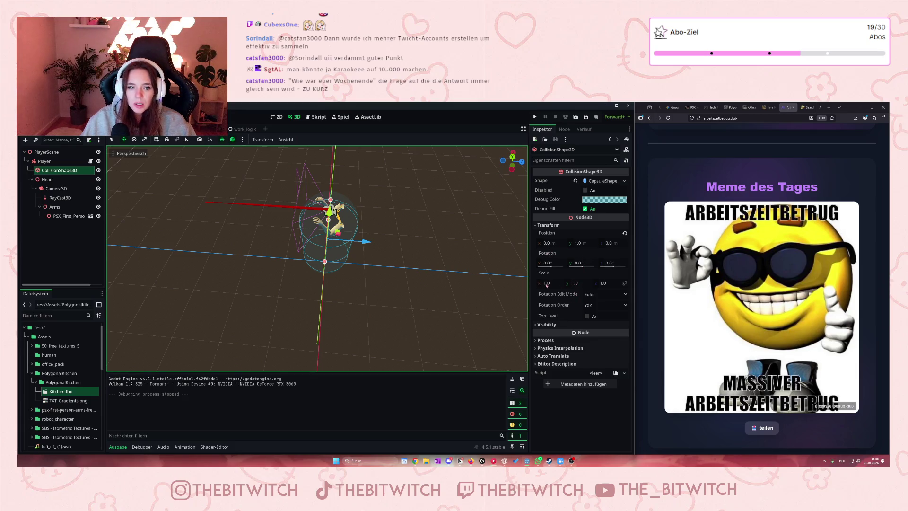
pyautogui.scroll(3, 317, 249)
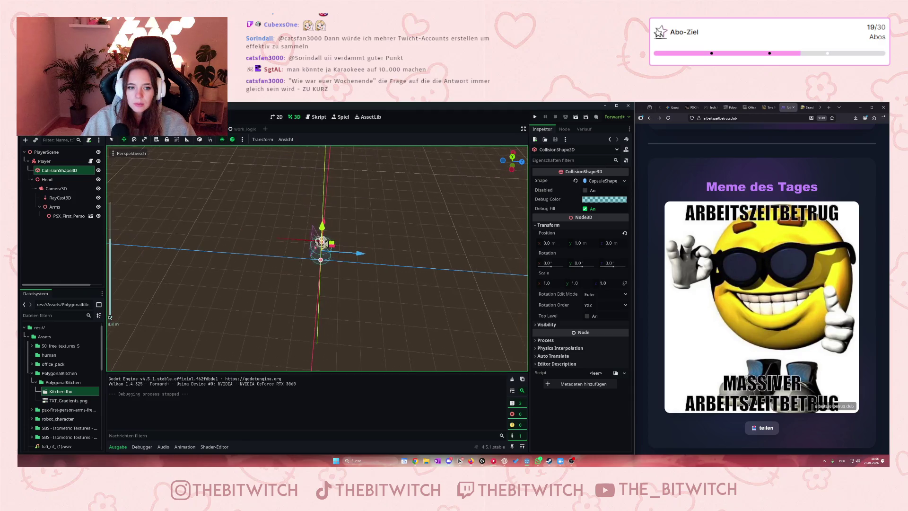
pyautogui.click(604, 283)
pyautogui.write('0.5')
pyautogui.press('Return')
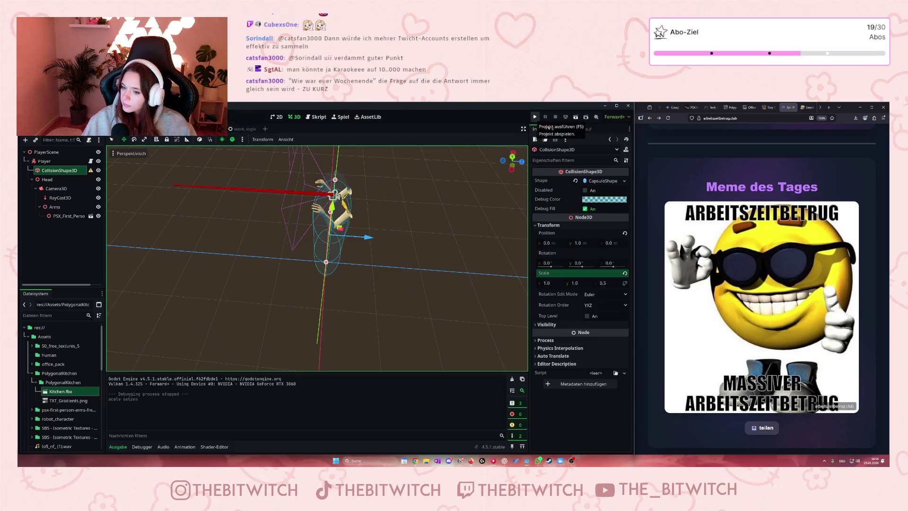
pyautogui.scroll(15, 774, 337)
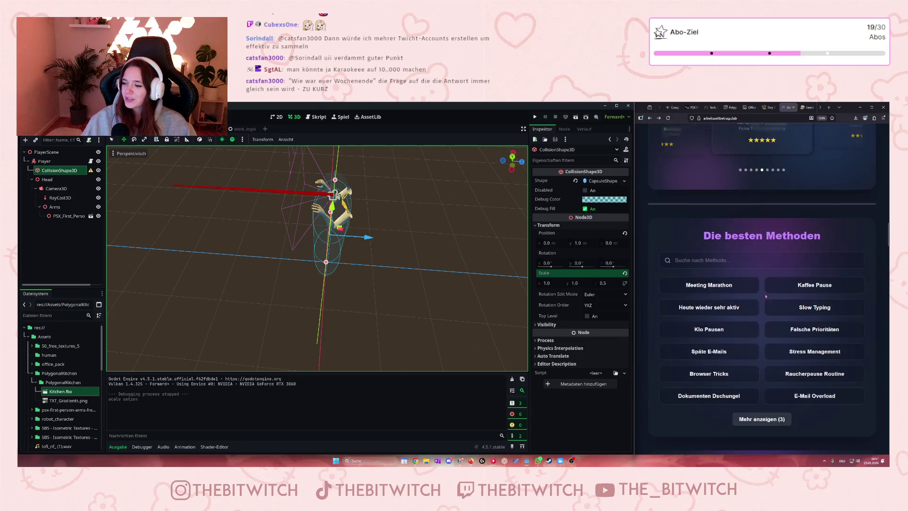
pyautogui.scroll(3, 774, 337)
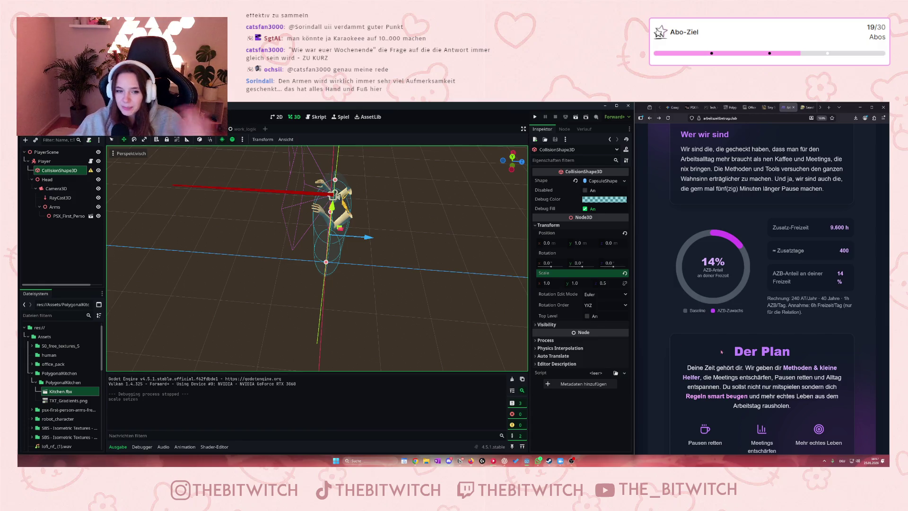
pyautogui.press('F5')
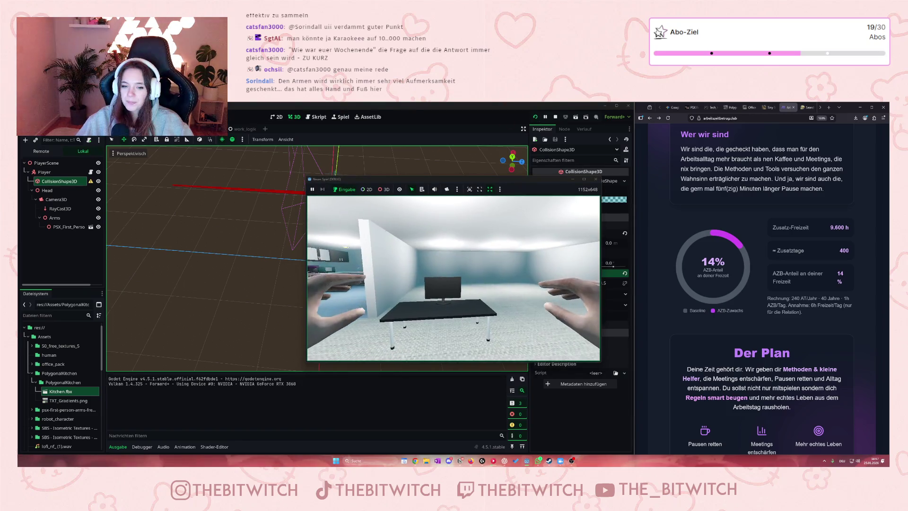
# Walk around and into the L-shaped kitchen counter from several sides to test collisions, then stop the game.
pyautogui.press('w')
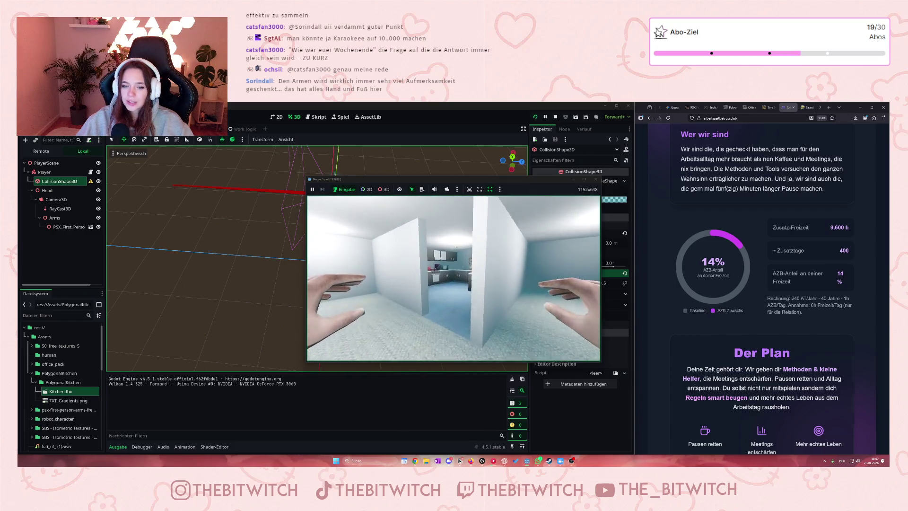
pyautogui.press('w')
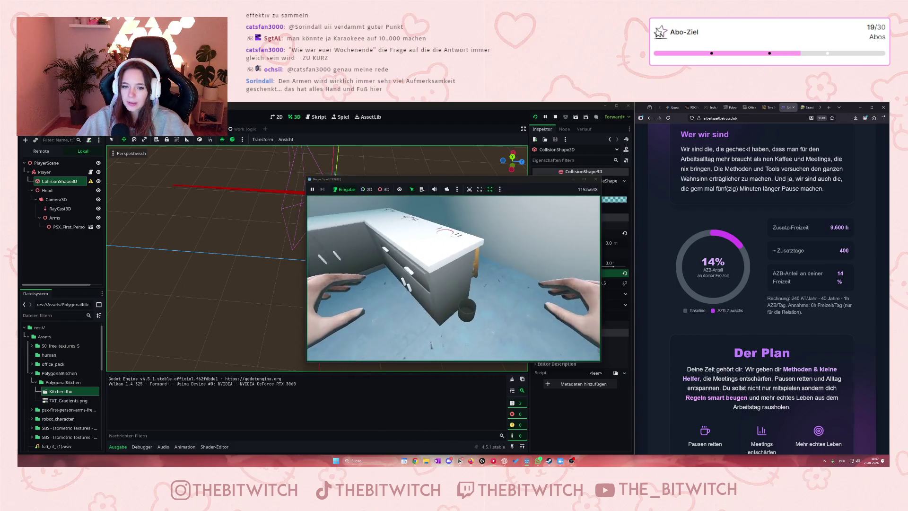
pyautogui.press('w')
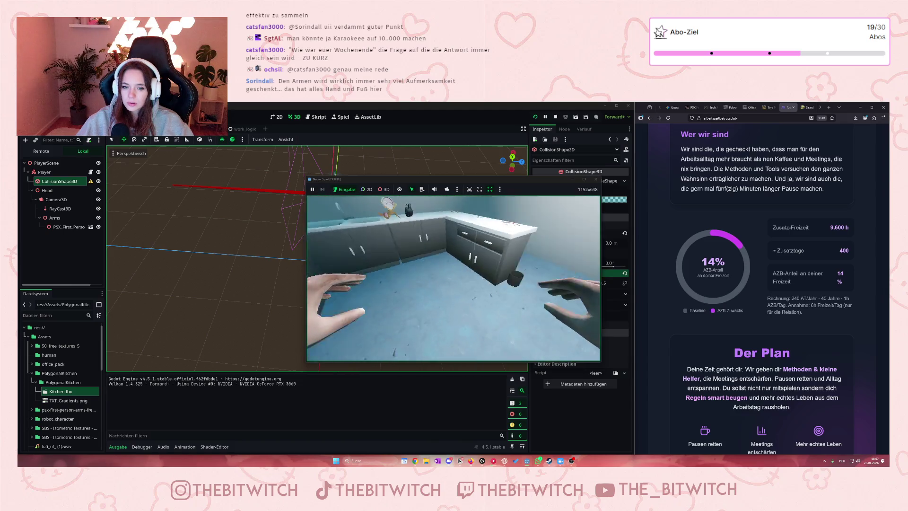
pyautogui.press('s')
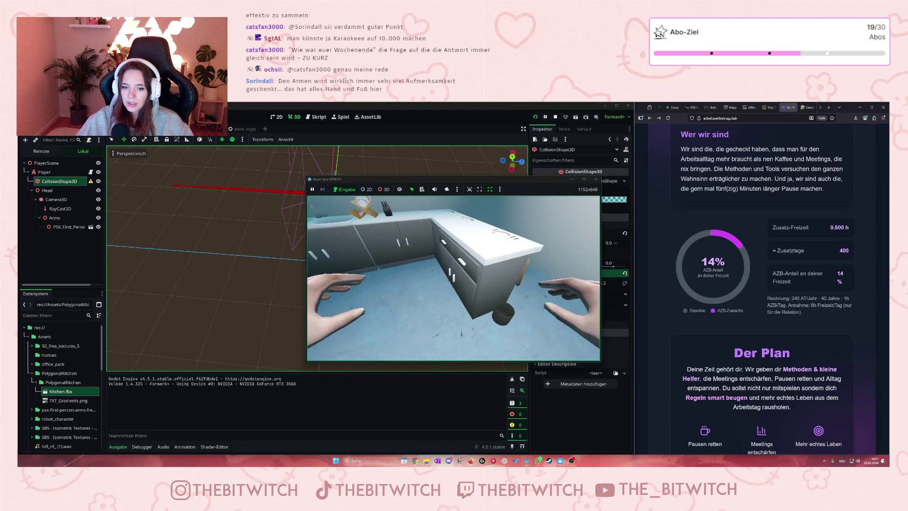
pyautogui.press('w')
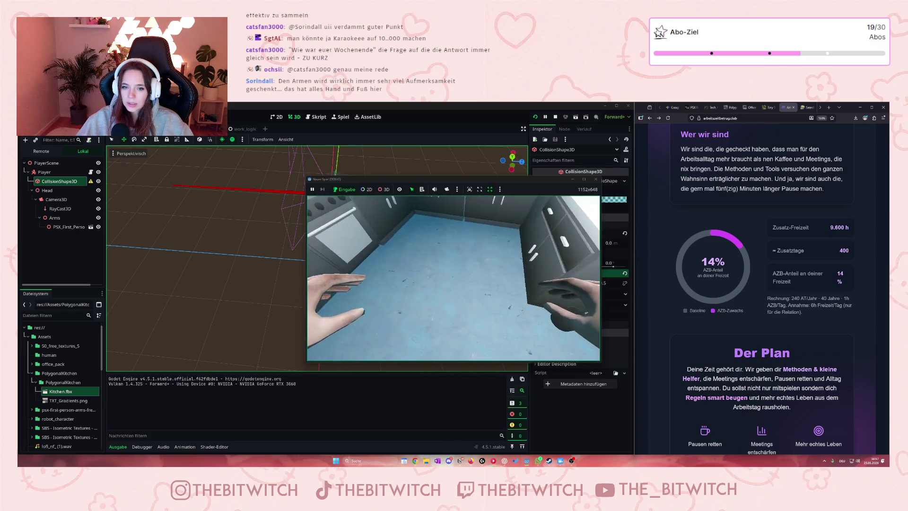
pyautogui.press('w')
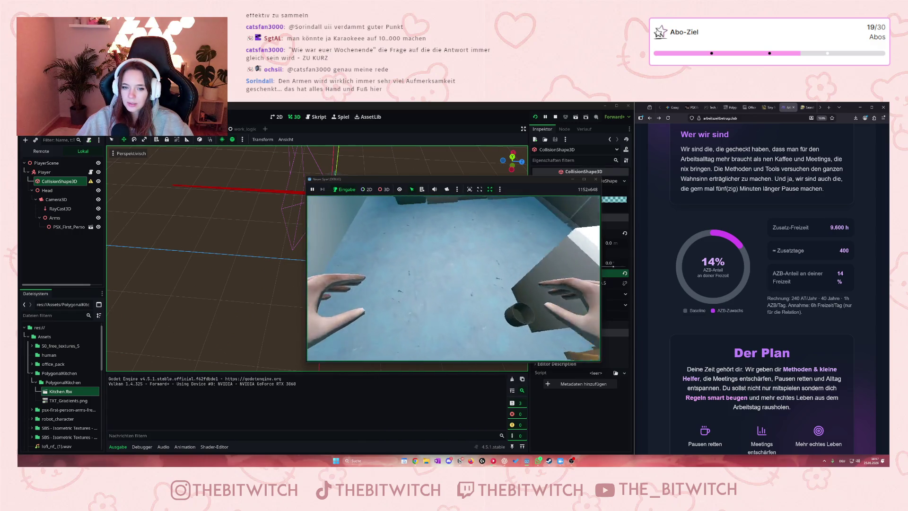
pyautogui.press('s')
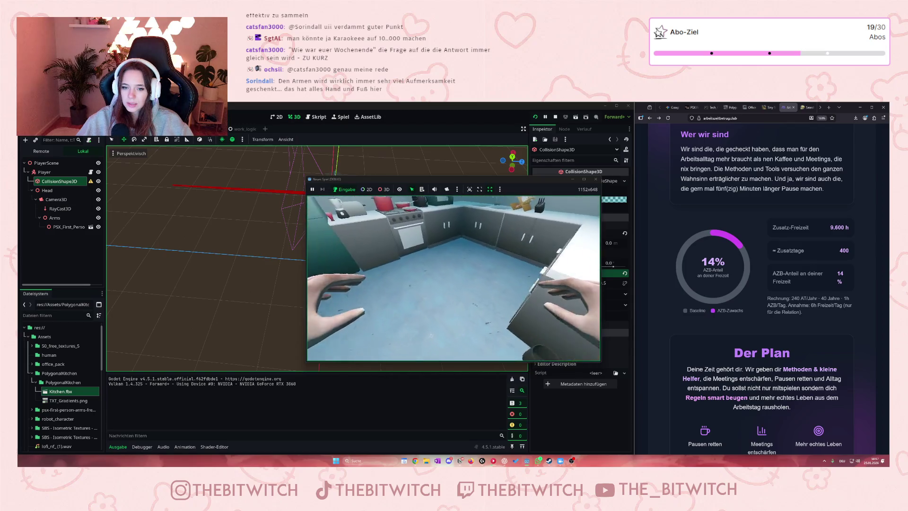
pyautogui.press('w')
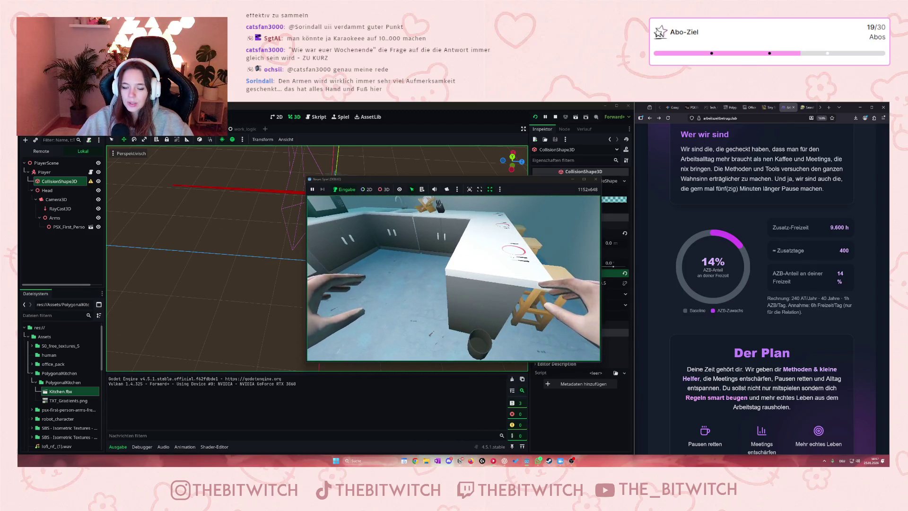
pyautogui.click(596, 179)
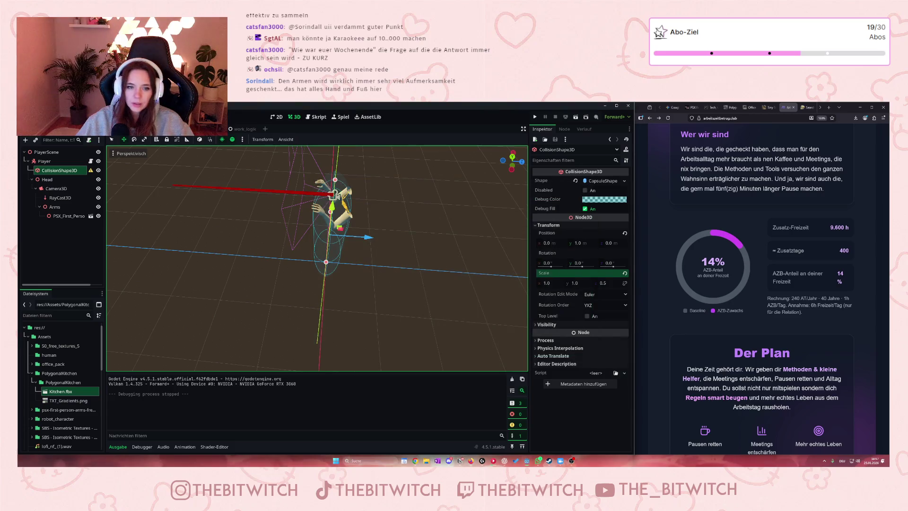
# Drag CollisionShape3D2's box handles to fit the counter, leaving it at position 4.562, 0.858, 8.026.
pyautogui.scroll(3, 219, 191)
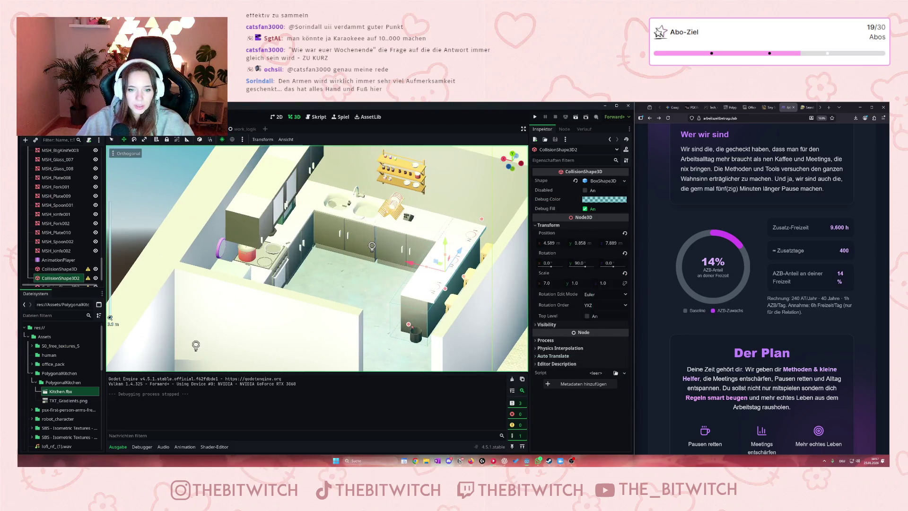
pyautogui.moveTo(410, 322); pyautogui.dragTo(413, 318)
pyautogui.moveTo(412, 262)
pyautogui.mouseDown()
pyautogui.moveTo(433, 268)
pyautogui.moveTo(420, 301)
pyautogui.mouseUp()
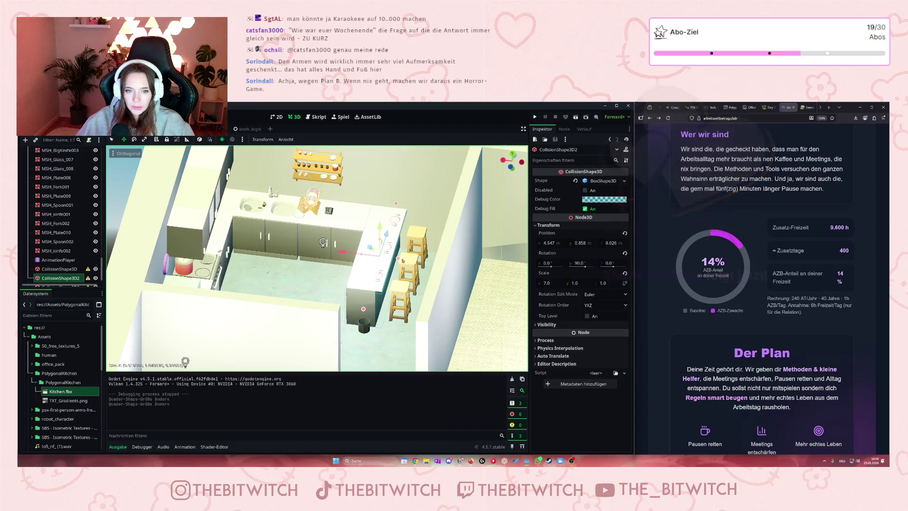
pyautogui.moveTo(398, 258); pyautogui.dragTo(400, 260)
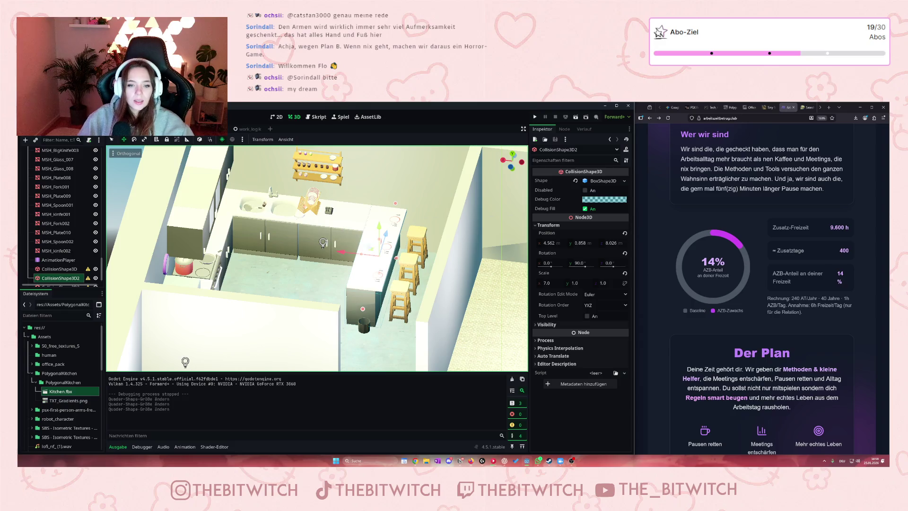
# Duplicate CollisionShape3D2 as CollisionShape3D4, fit it over the stools, then save and run.
pyautogui.click(62, 279)
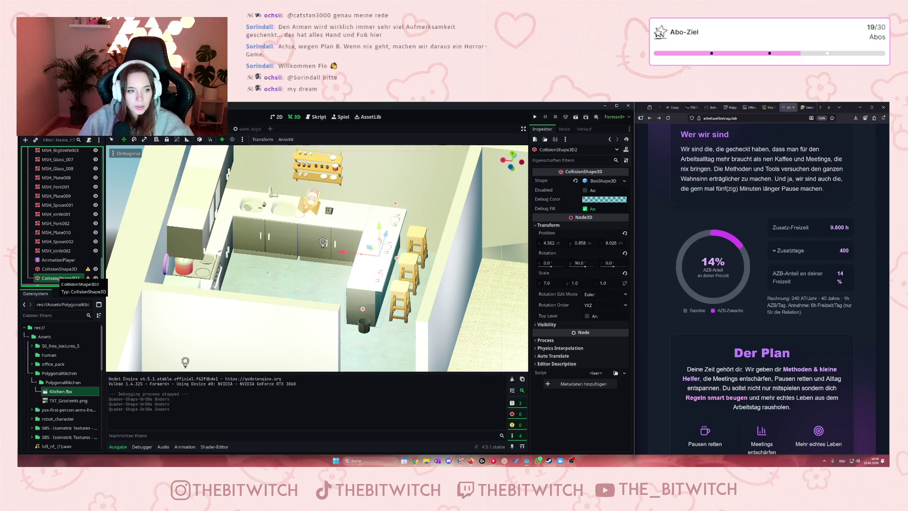
pyautogui.hotkey('ctrl', 'd')
pyautogui.moveTo(339, 251); pyautogui.dragTo(380, 255)
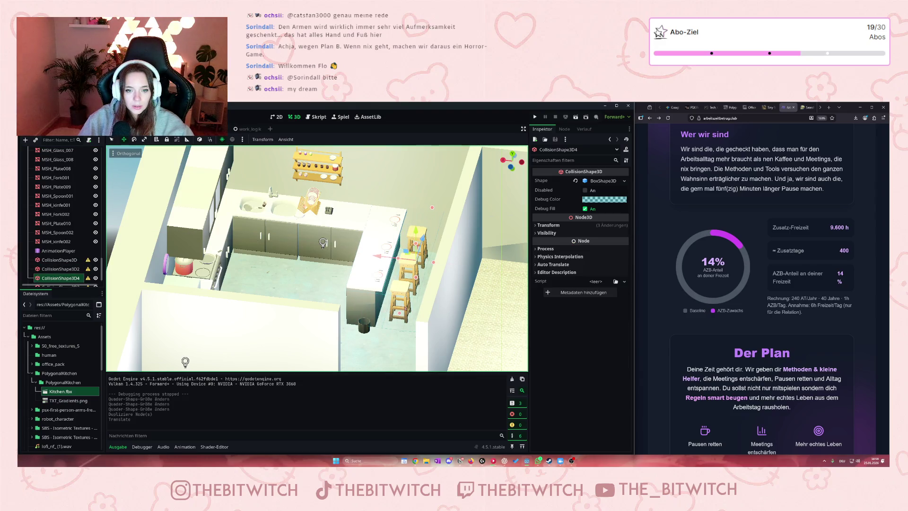
pyautogui.moveTo(415, 231); pyautogui.dragTo(419, 228)
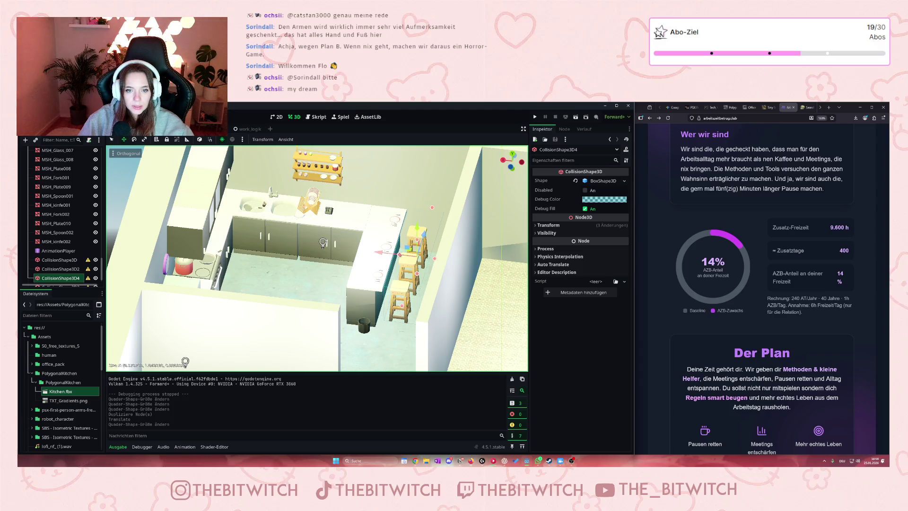
pyautogui.moveTo(434, 258); pyautogui.dragTo(421, 258)
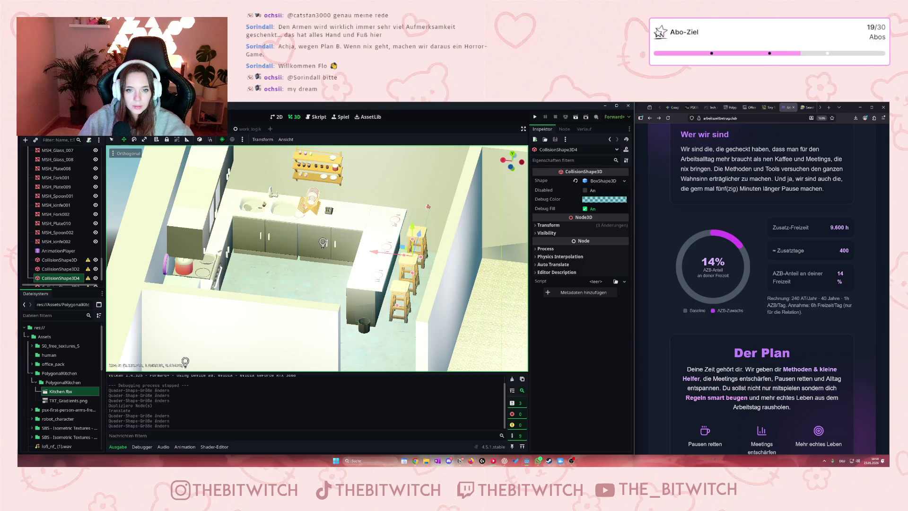
pyautogui.moveTo(426, 213)
pyautogui.mouseDown()
pyautogui.moveTo(420, 263)
pyautogui.moveTo(418, 237)
pyautogui.mouseUp()
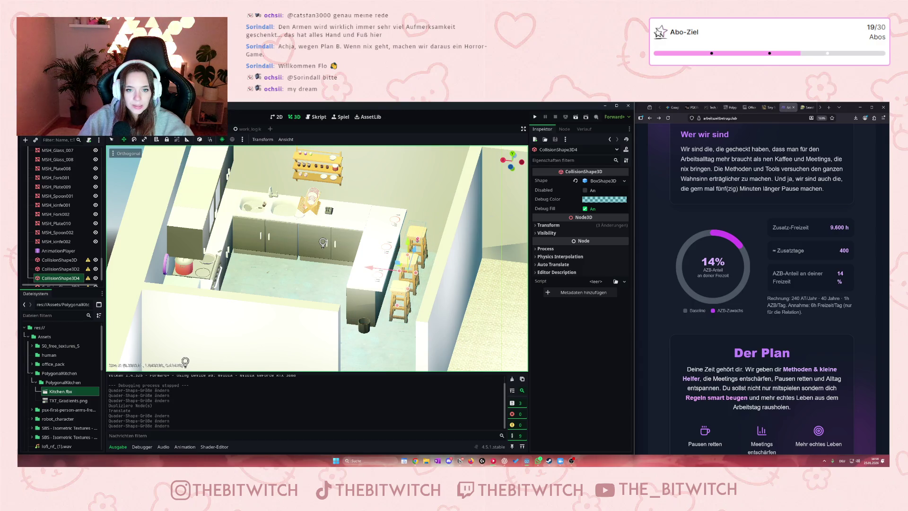
pyautogui.click(535, 117)
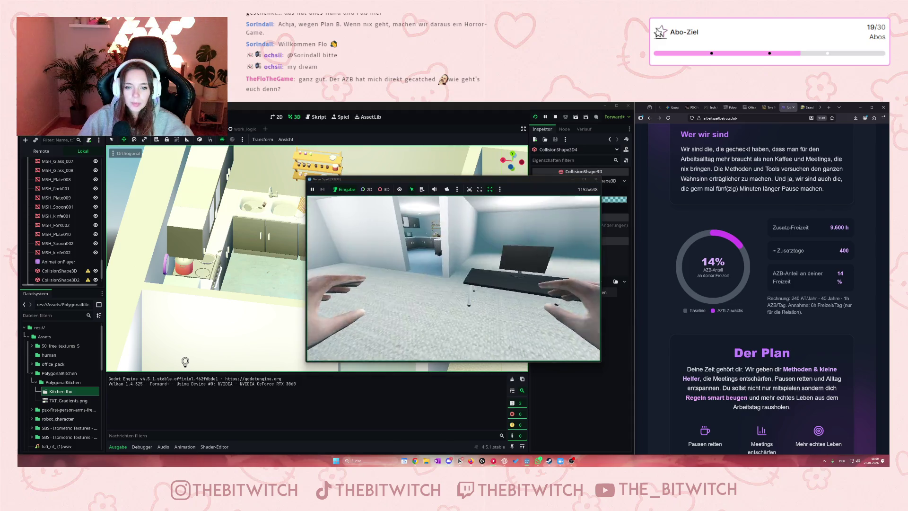
# Walk along the white table and drawer counter to check collisions, then stop the run with F8.
pyautogui.press('w')
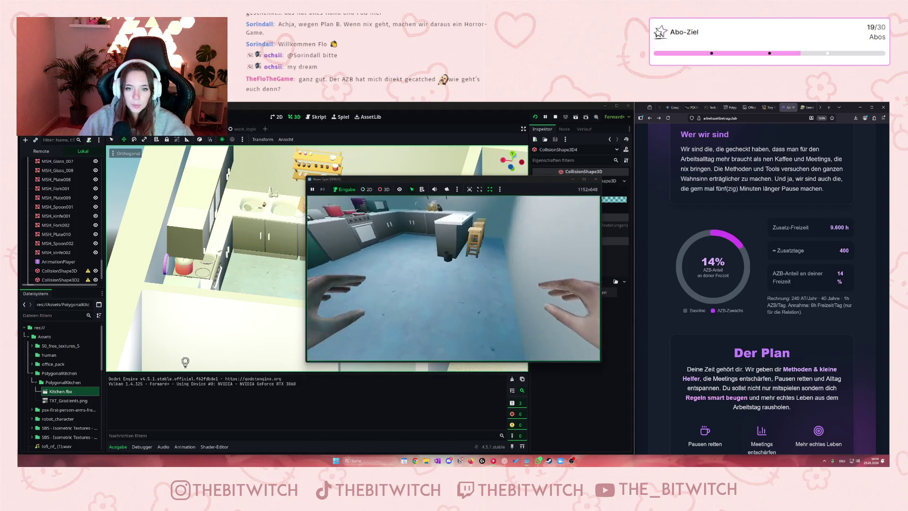
pyautogui.press('w')
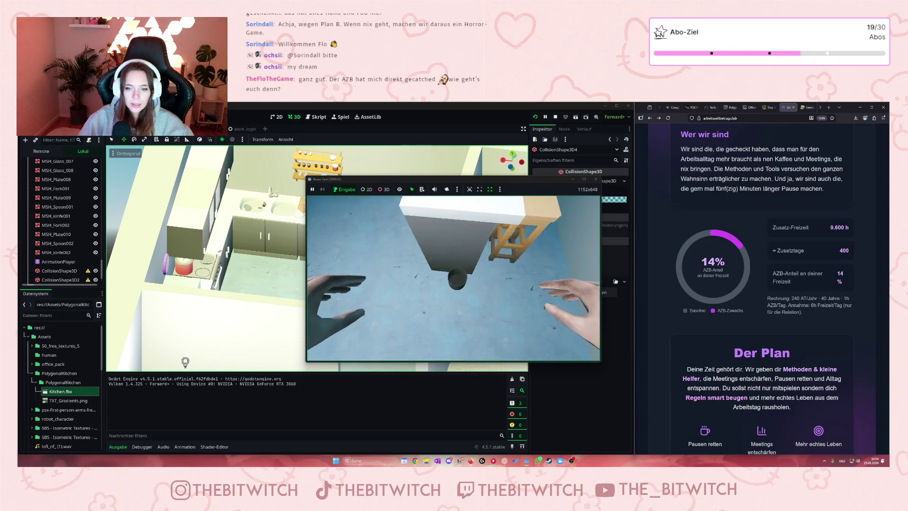
pyautogui.press('w')
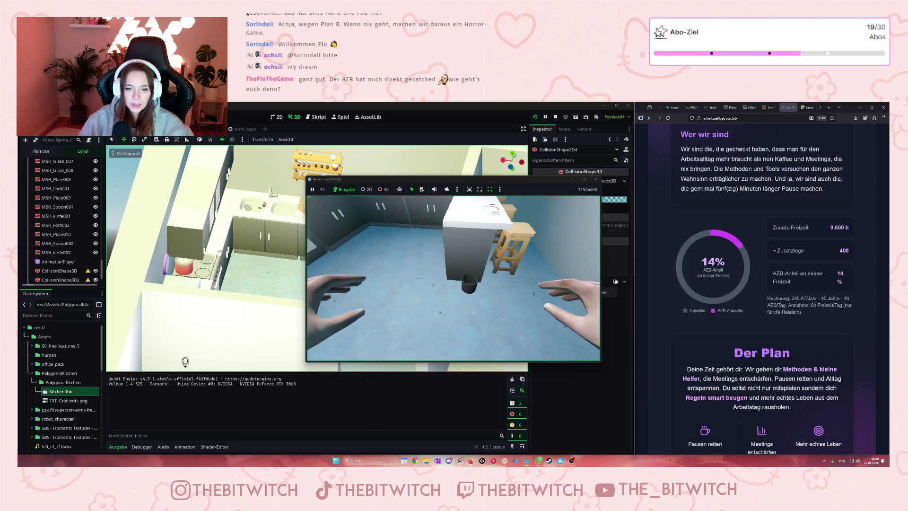
pyautogui.press('w')
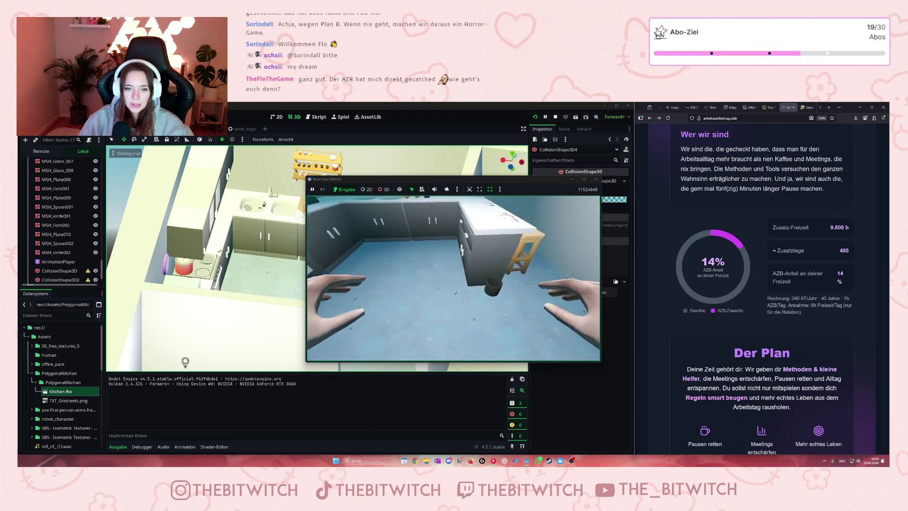
pyautogui.press('w')
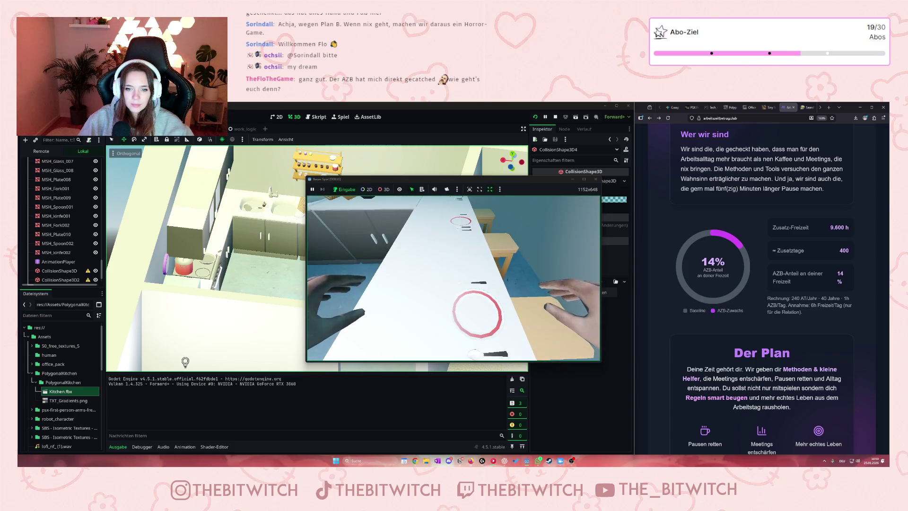
pyautogui.press('w')
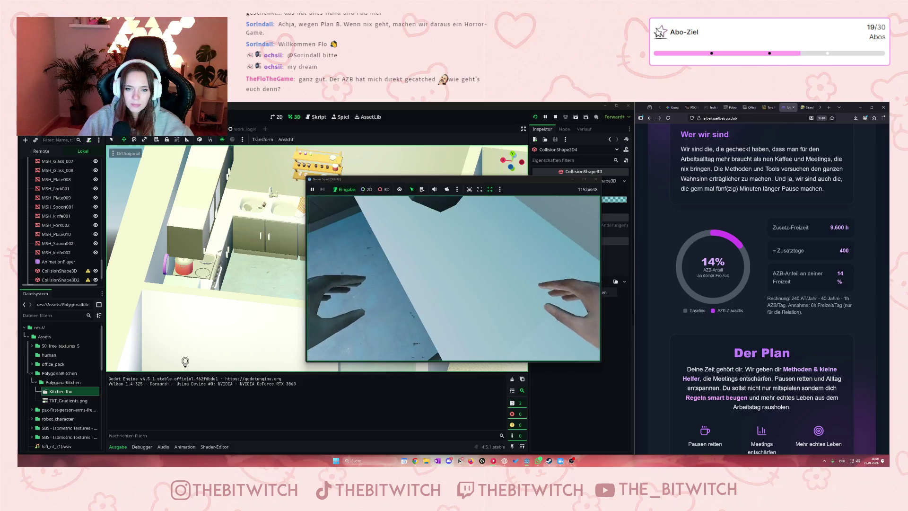
pyautogui.press('w')
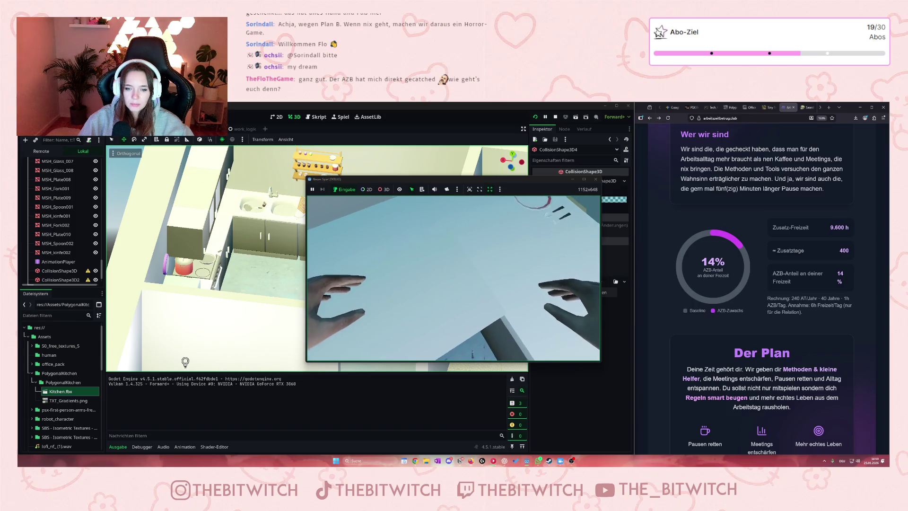
pyautogui.press('w')
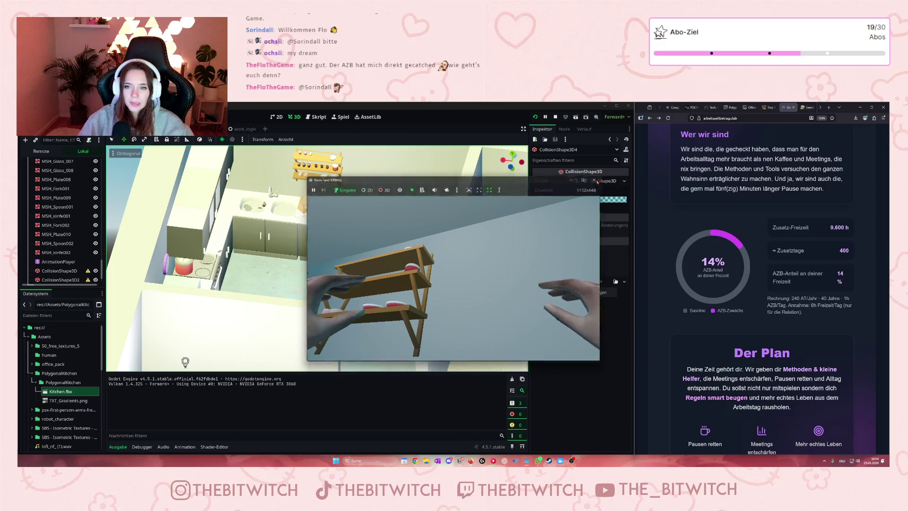
pyautogui.press('F8')
pyautogui.scroll(5, 400, 231)
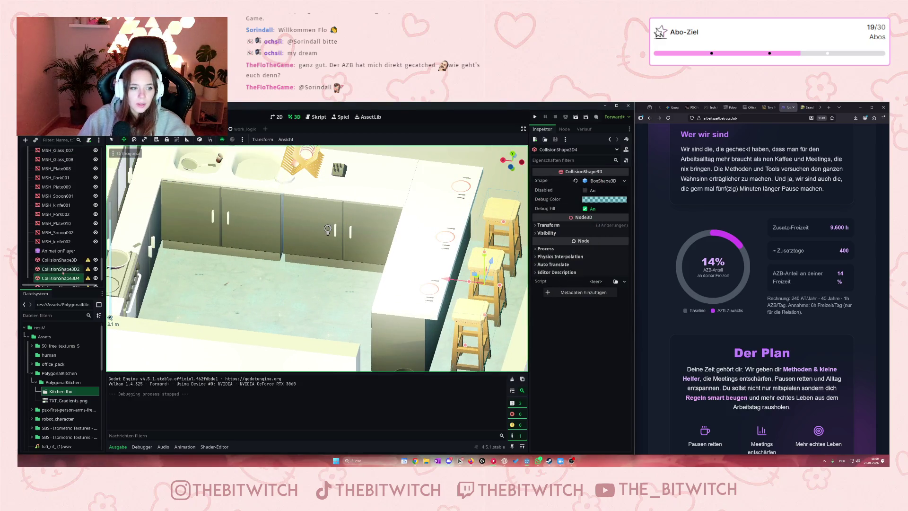
# Resize and widen CollisionShape3D2's box to refit the counter, ending at x 4.566, z 7.664.
pyautogui.click(60, 269)
pyautogui.scroll(-10, 280, 238)
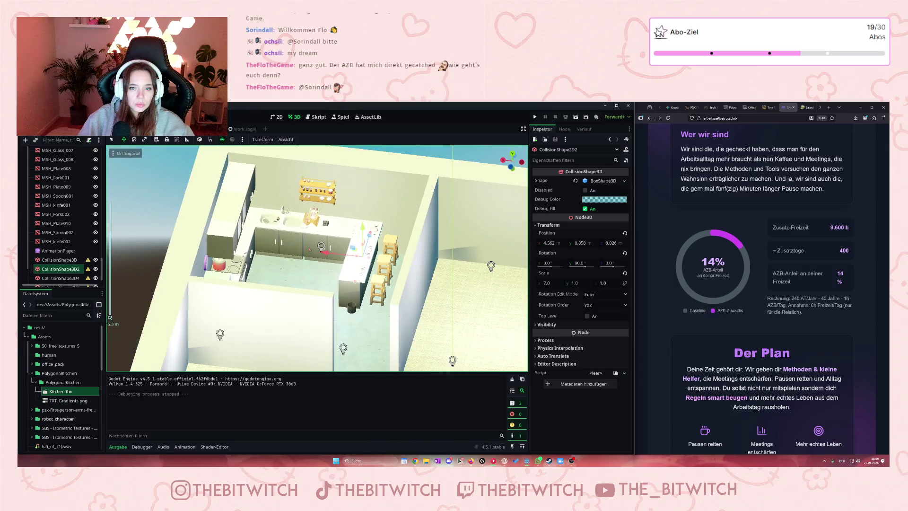
pyautogui.scroll(9, 393, 267)
pyautogui.scroll(-3, 393, 268)
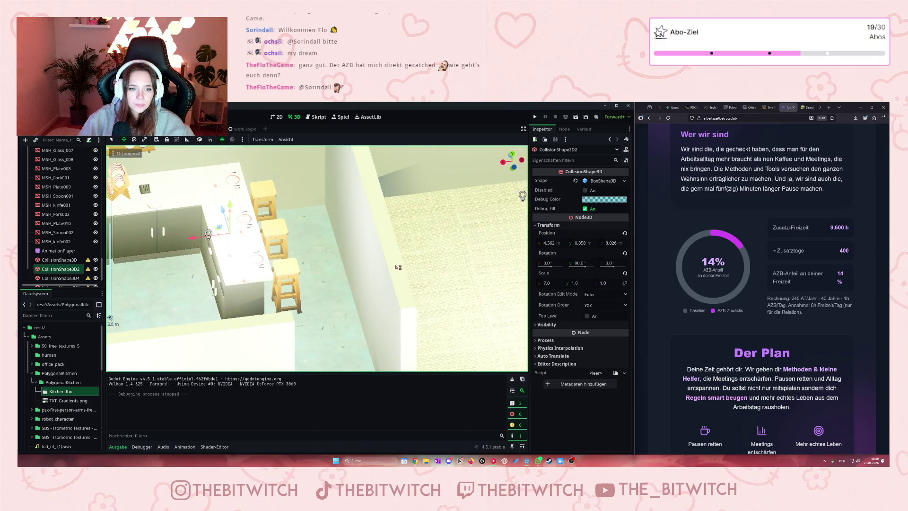
pyautogui.scroll(5, 331, 269)
pyautogui.scroll(-5, 303, 270)
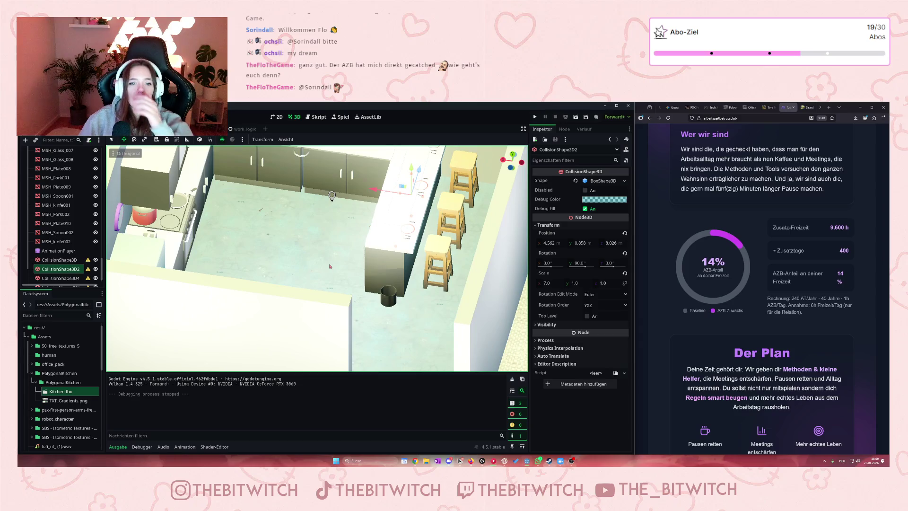
pyautogui.scroll(-2, 376, 240)
pyautogui.scroll(5, 377, 239)
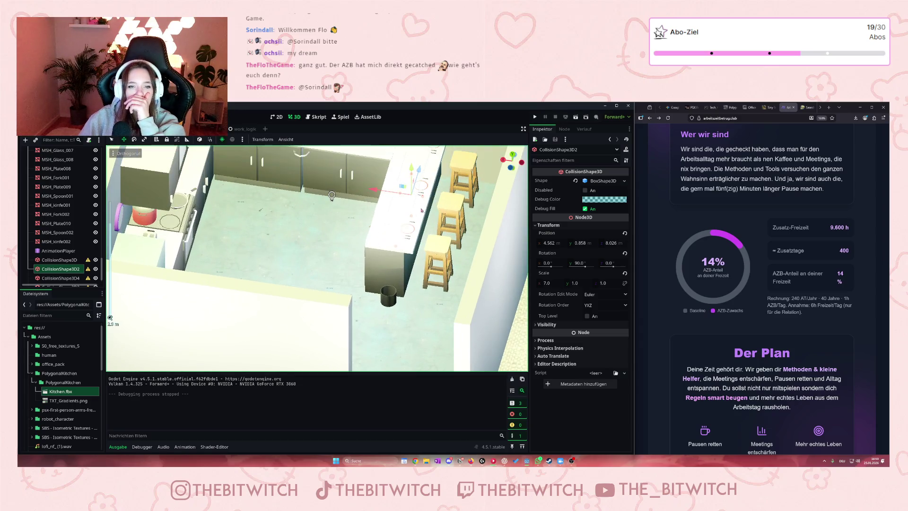
pyautogui.moveTo(402, 194)
pyautogui.mouseDown()
pyautogui.moveTo(389, 194)
pyautogui.moveTo(394, 271)
pyautogui.mouseUp()
pyautogui.moveTo(419, 212); pyautogui.dragTo(436, 247)
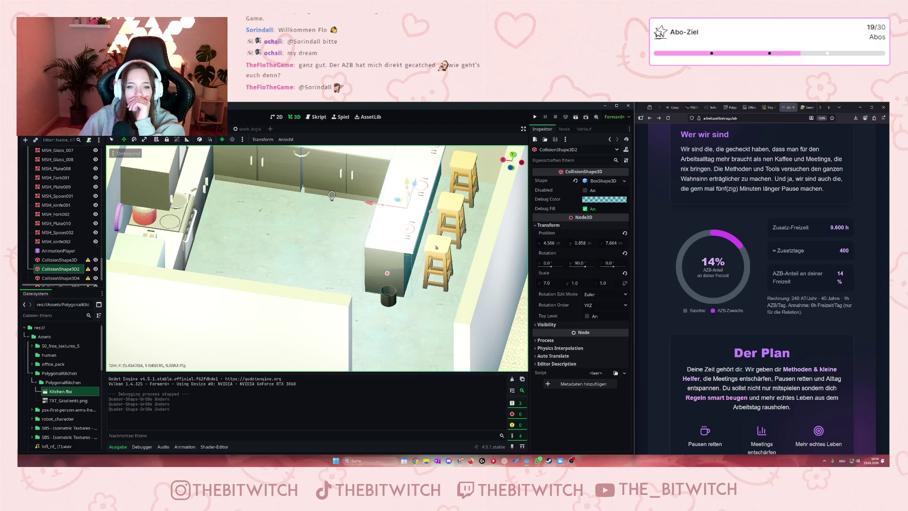
# Select the stool collision box CollisionShape3D4 and bring up its node options.
pyautogui.click(437, 247)
pyautogui.scroll(-1, 63, 255)
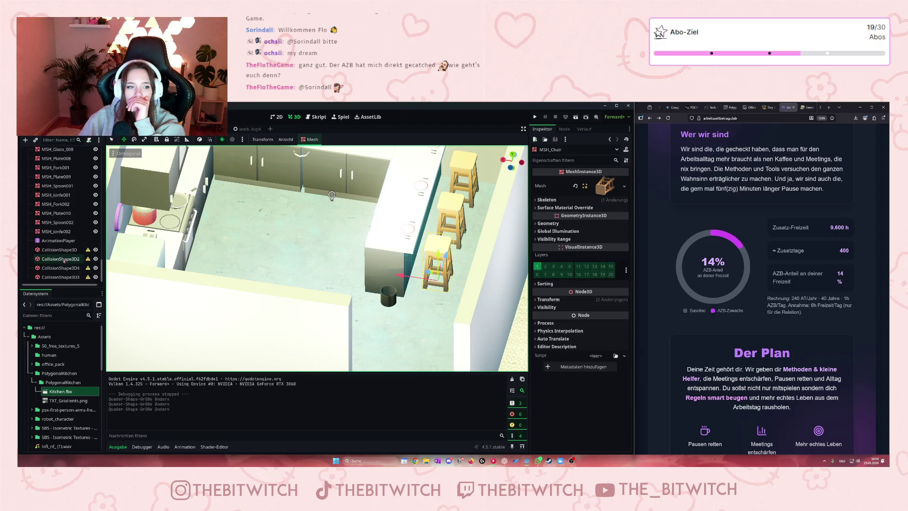
pyautogui.click(61, 268)
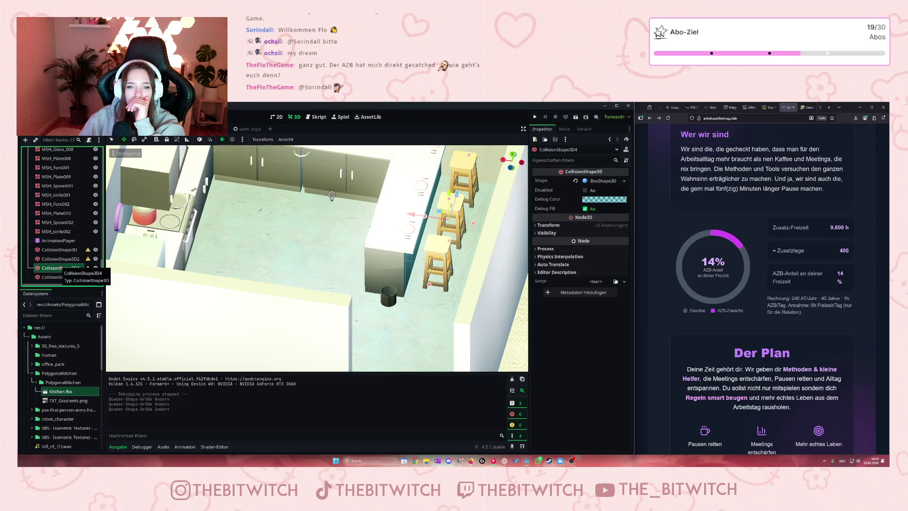
pyautogui.click(61, 268)
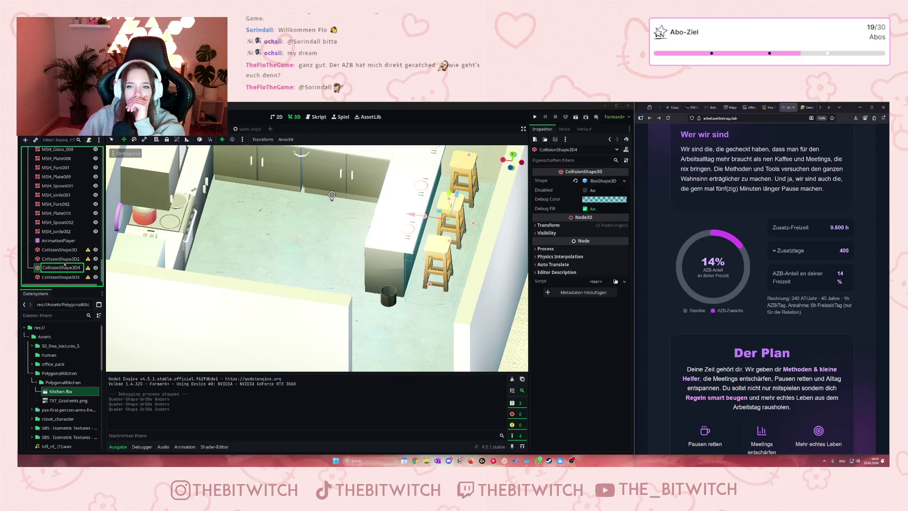
pyautogui.rightClick(40, 268)
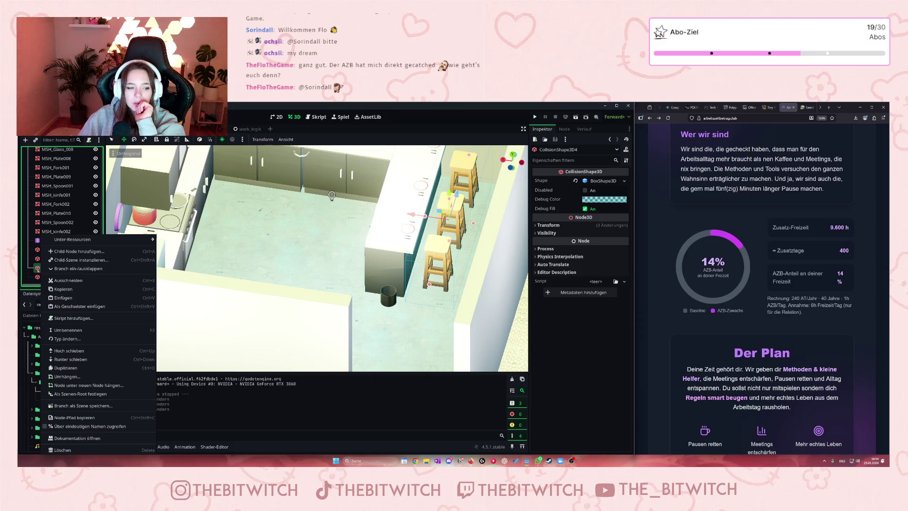
# Dismiss the node menu and resize the CollisionShape3D3 box over the stove.
pyautogui.press('Escape')
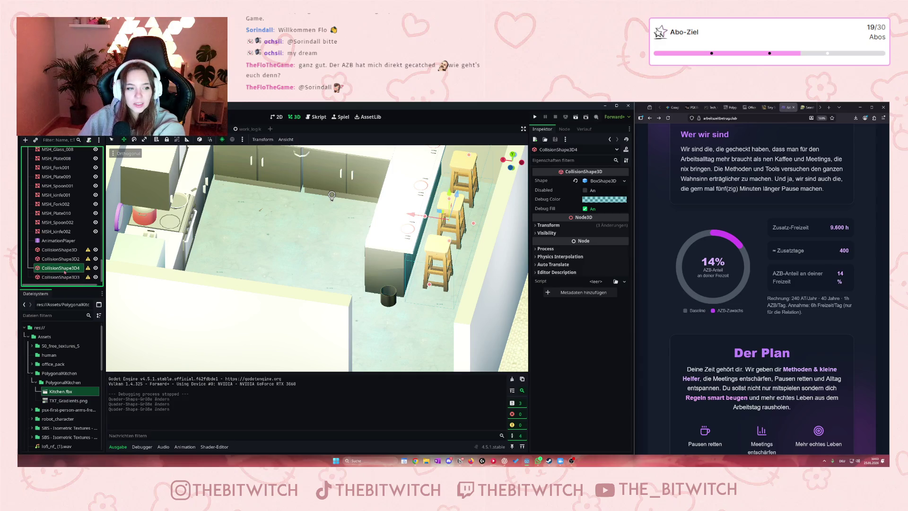
pyautogui.click(60, 277)
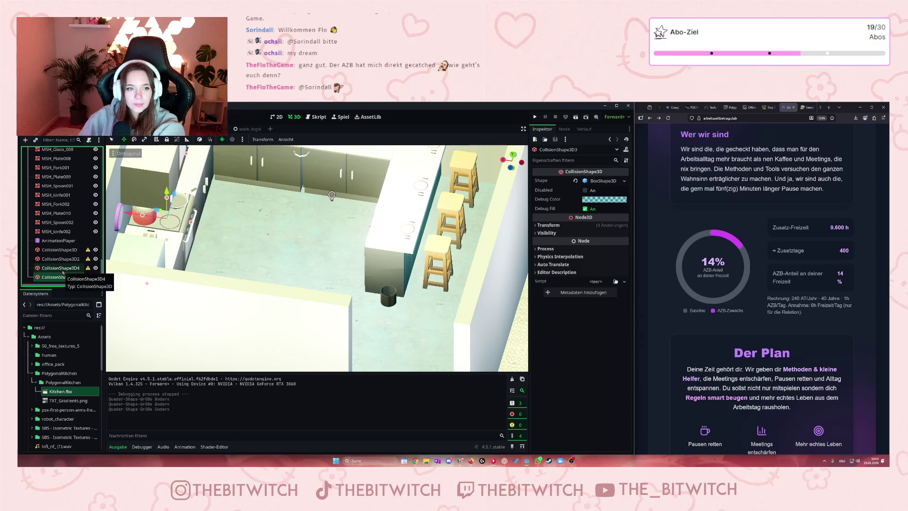
pyautogui.scroll(-3, 136, 241)
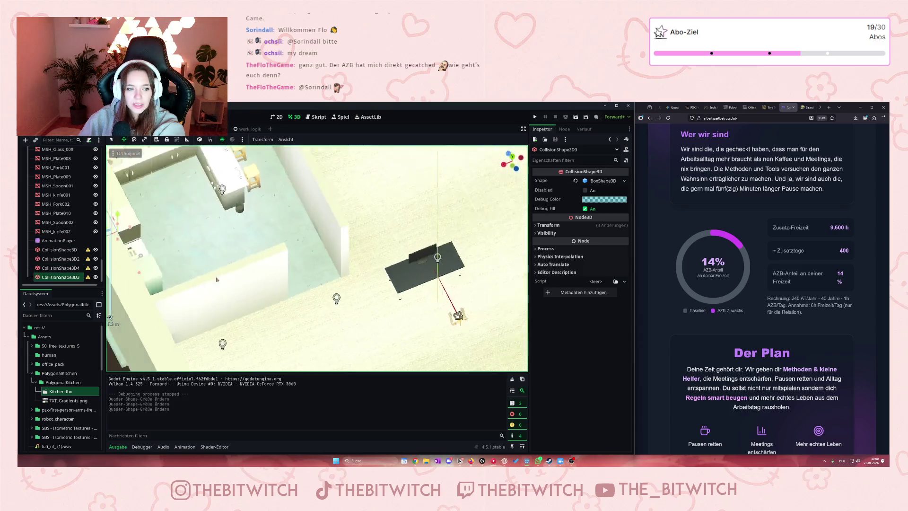
pyautogui.scroll(2, 171, 269)
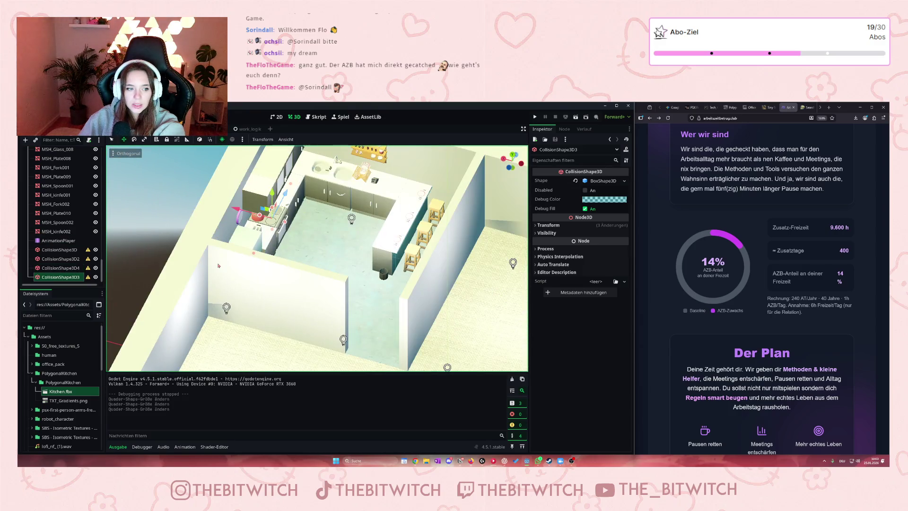
pyautogui.moveTo(254, 253)
pyautogui.mouseDown()
pyautogui.moveTo(245, 276)
pyautogui.moveTo(231, 276)
pyautogui.mouseUp()
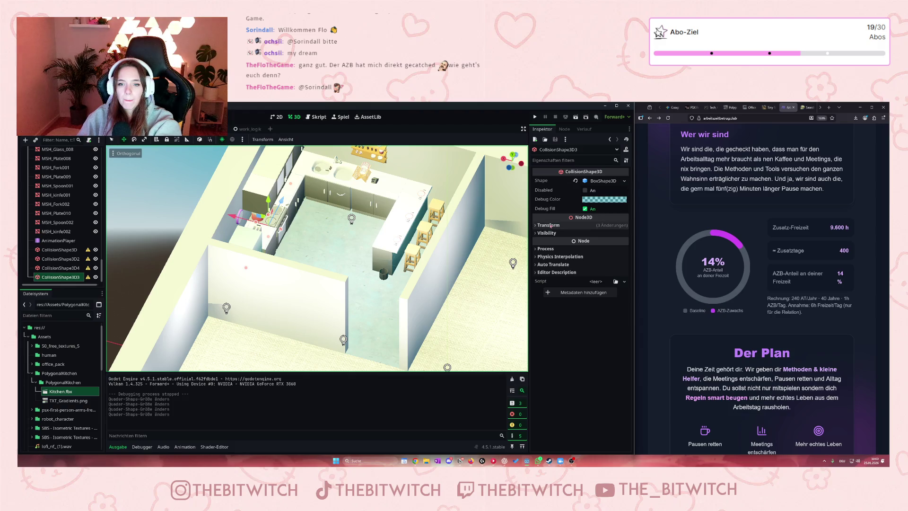
# Delete CollisionShape3D3, CollisionShape3D4 and CollisionShape3D2, confirming each deletion.
pyautogui.click(54, 278)
pyautogui.press('Delete')
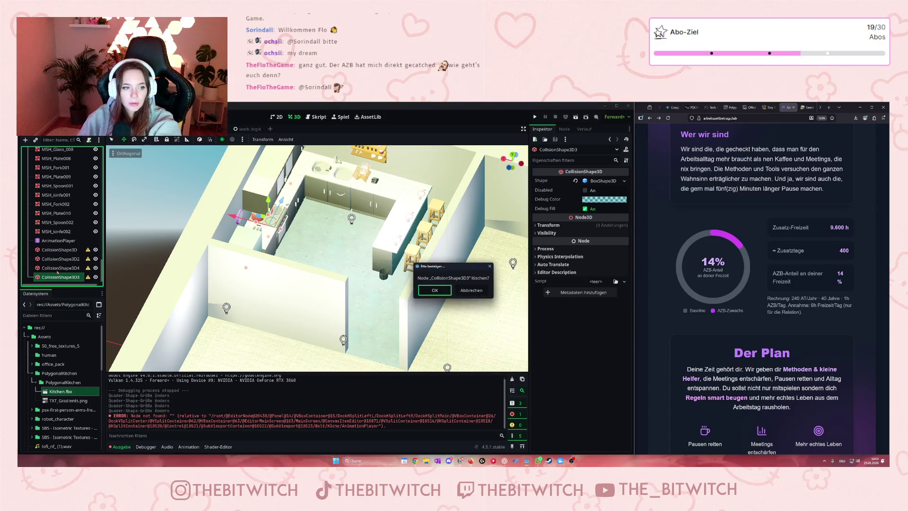
pyautogui.press('Return')
pyautogui.press('Delete')
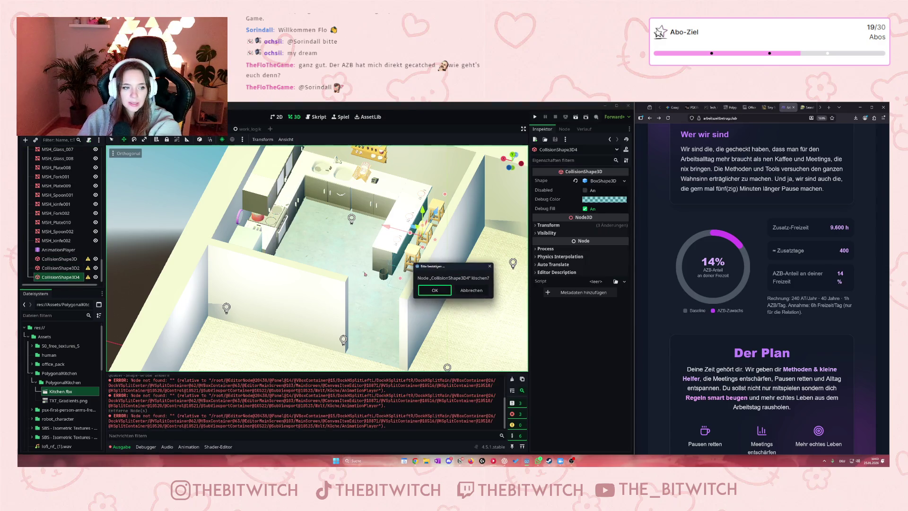
pyautogui.press('Return')
pyautogui.press('Delete')
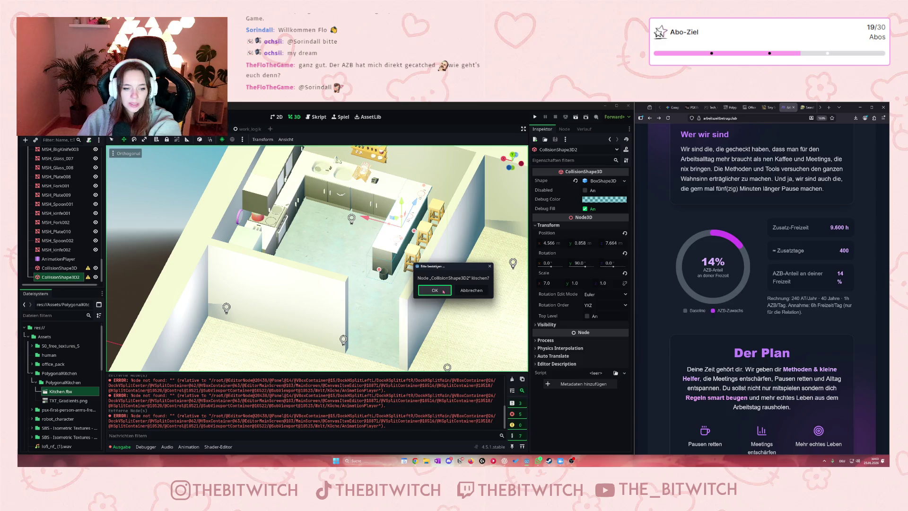
pyautogui.click(443, 292)
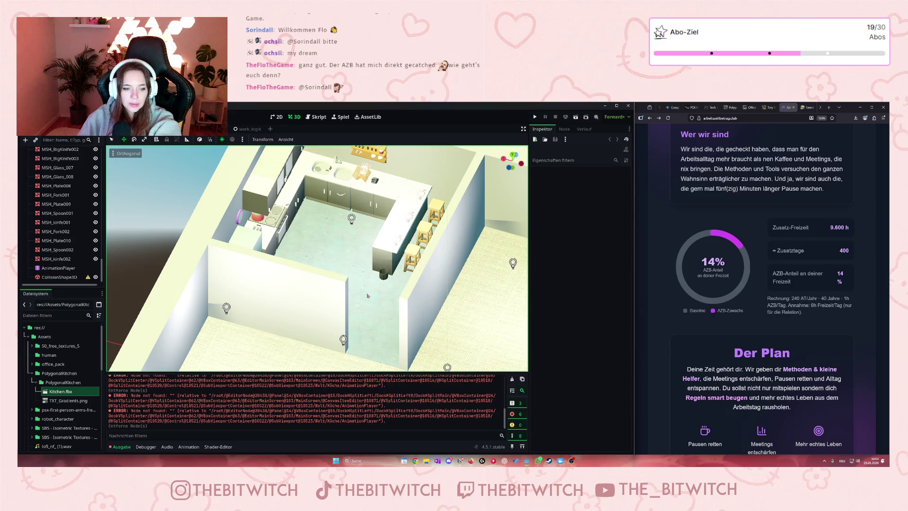
# Delete the remaining old CollisionShape3D node as well.
pyautogui.click(65, 277)
pyautogui.press('Delete')
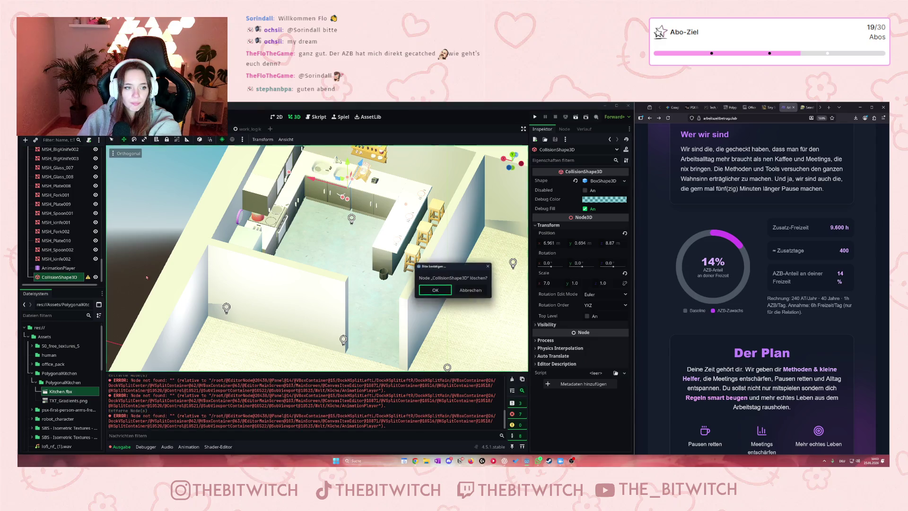
pyautogui.press('Return')
pyautogui.scroll(5, 54, 206)
pyautogui.scroll(10, 53, 207)
pyautogui.rightClick(54, 263)
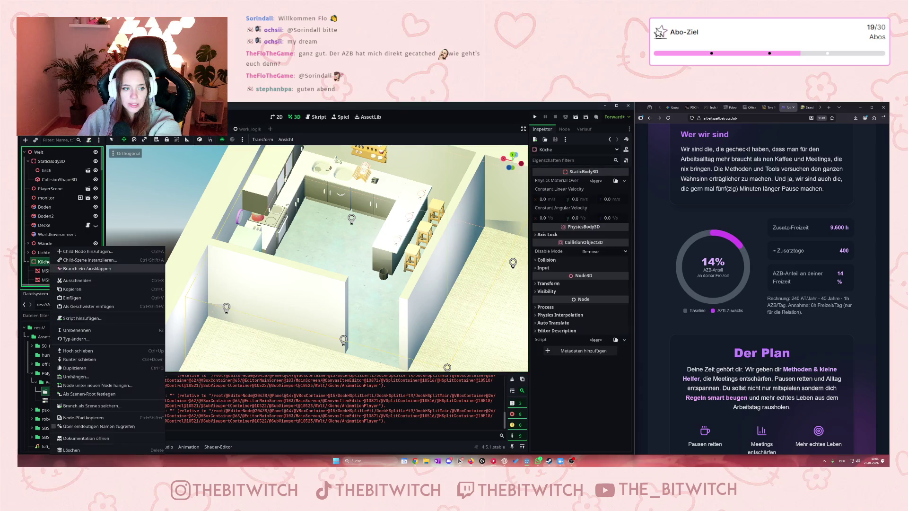
# Add a new CollisionShape3D child node under the Küche kitchen node.
pyautogui.click(90, 251)
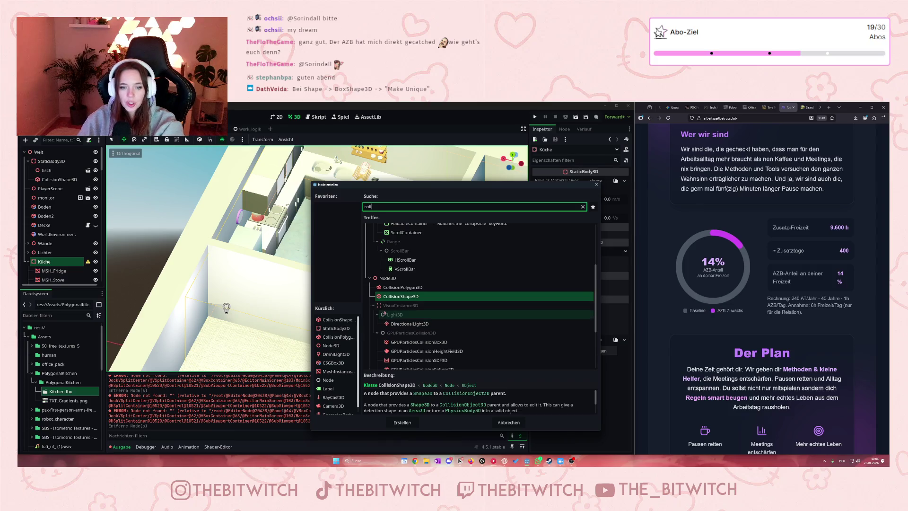
pyautogui.click(401, 296)
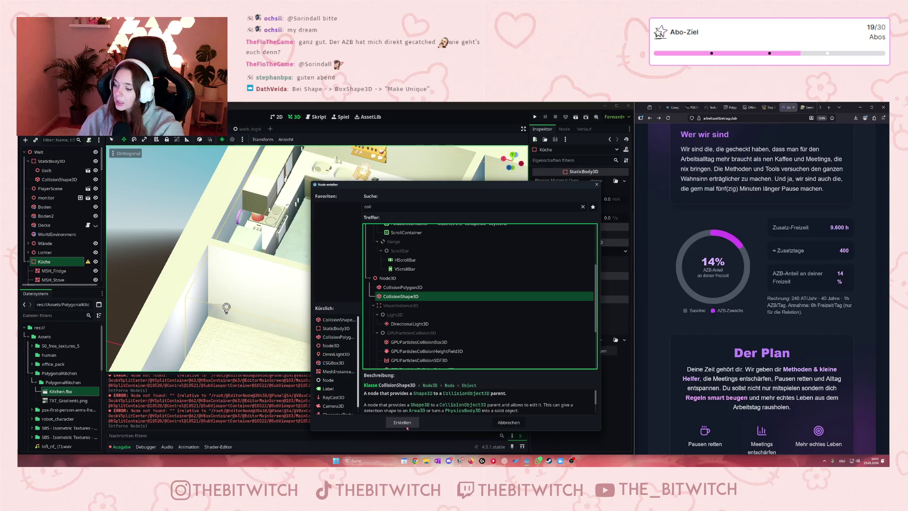
pyautogui.click(409, 423)
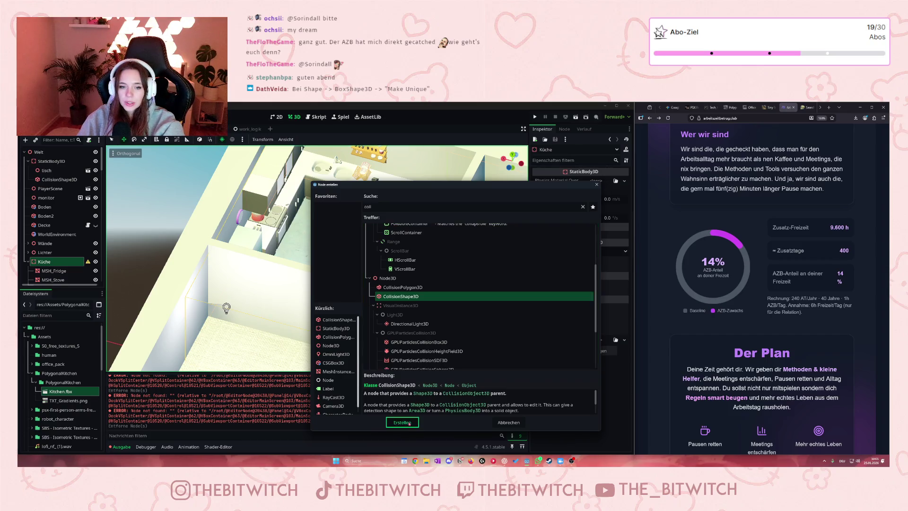
pyautogui.click(596, 181)
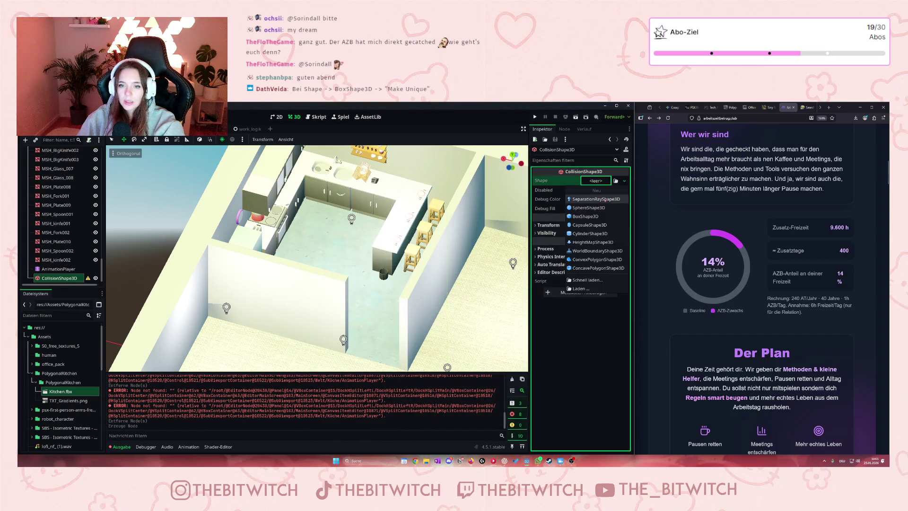
# Give the CollisionShape3D a new BoxShape3D and expand its shape and Resource properties.
pyautogui.click(586, 217)
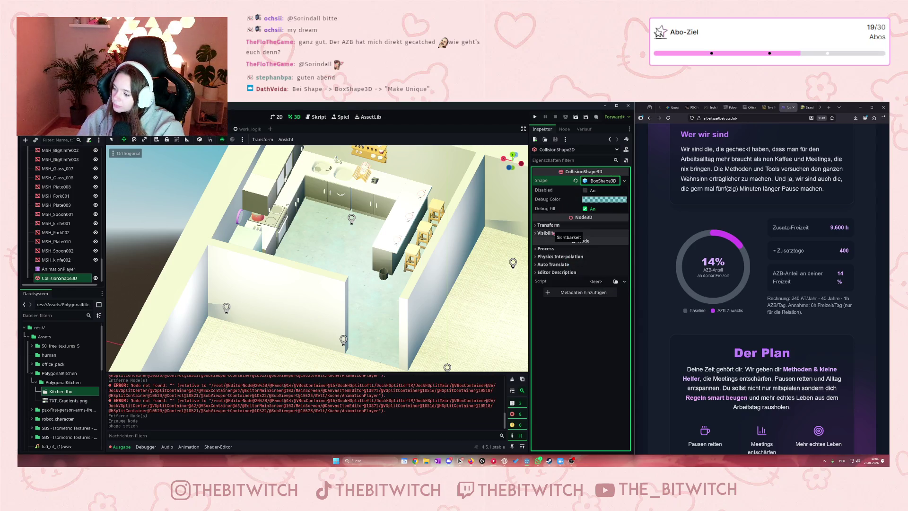
pyautogui.click(597, 181)
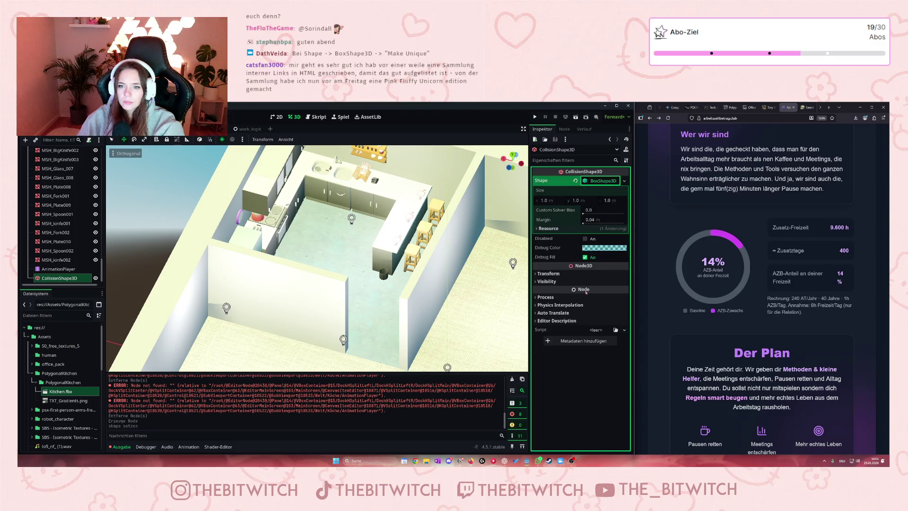
pyautogui.click(538, 229)
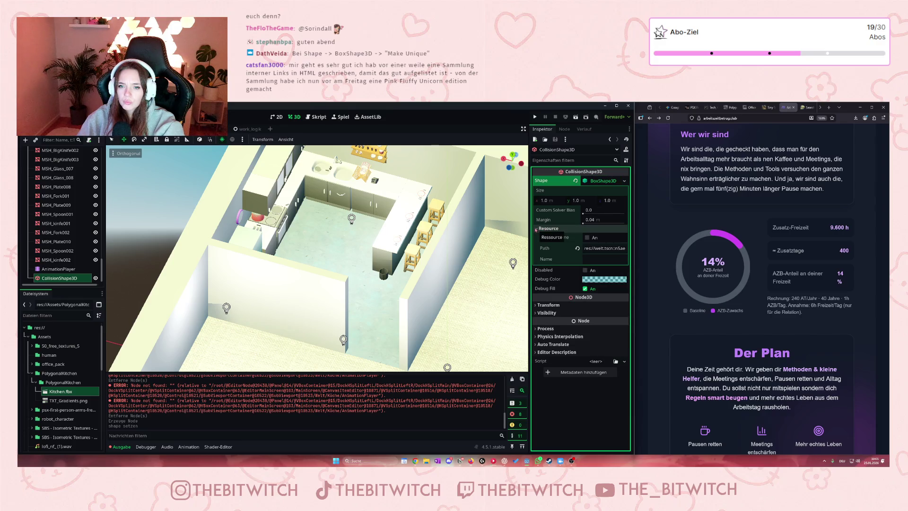
pyautogui.click(537, 229)
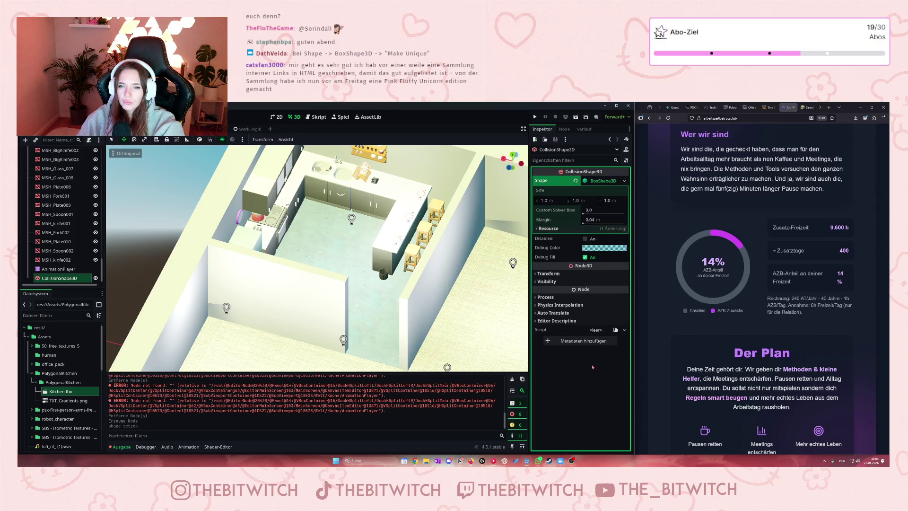
pyautogui.click(600, 181)
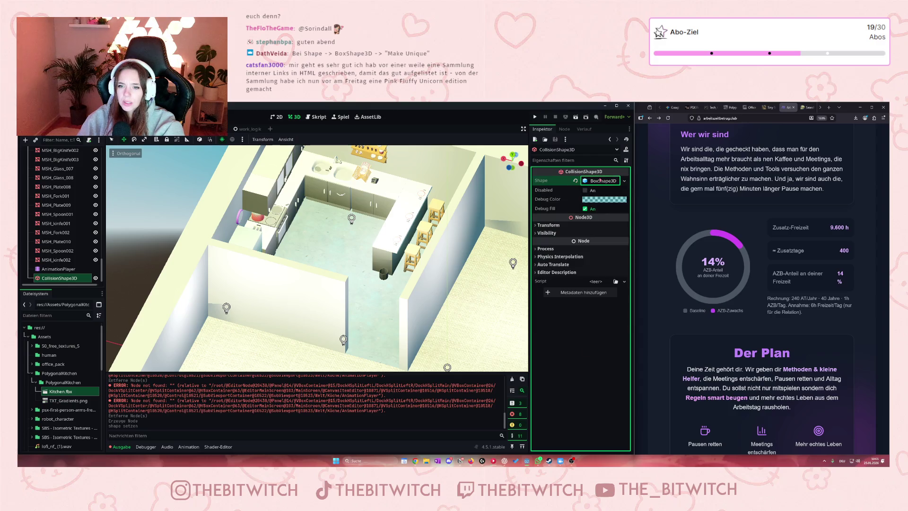
pyautogui.click(600, 181)
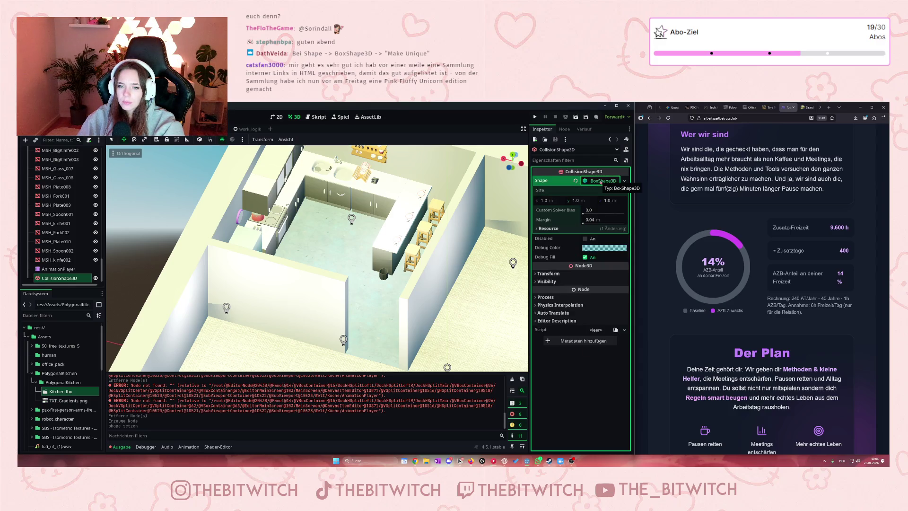
pyautogui.click(545, 229)
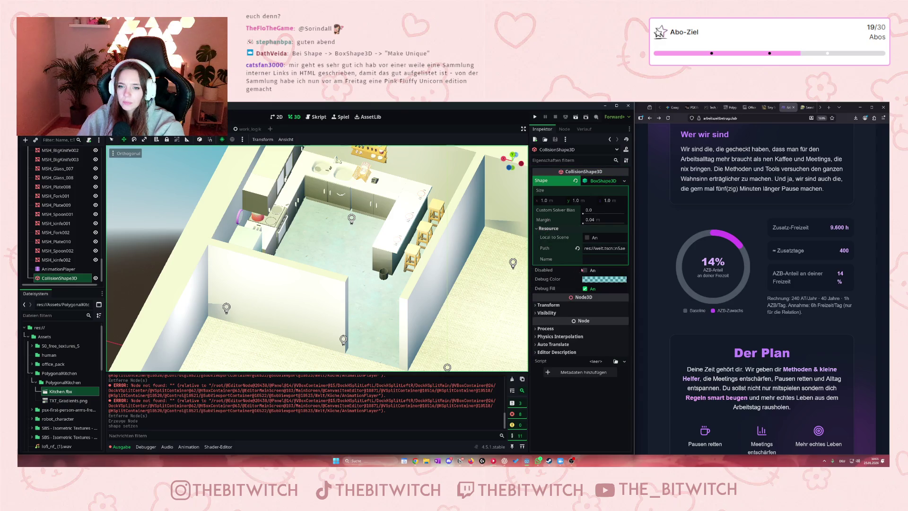
# Reselect the CollisionShape3D after Boden and reassign a BoxShape3D sized 1 × 1 × 1.
pyautogui.click(514, 298)
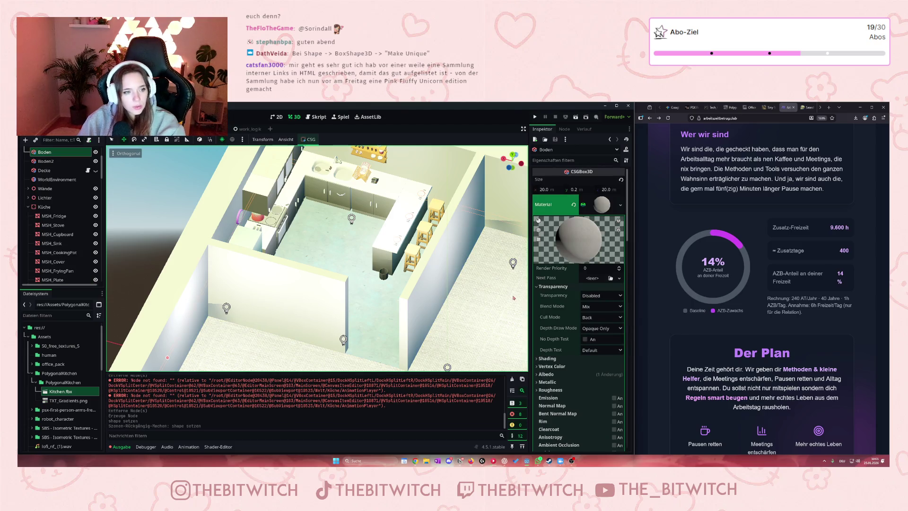
pyautogui.scroll(-5, 63, 203)
pyautogui.scroll(-5, 63, 203)
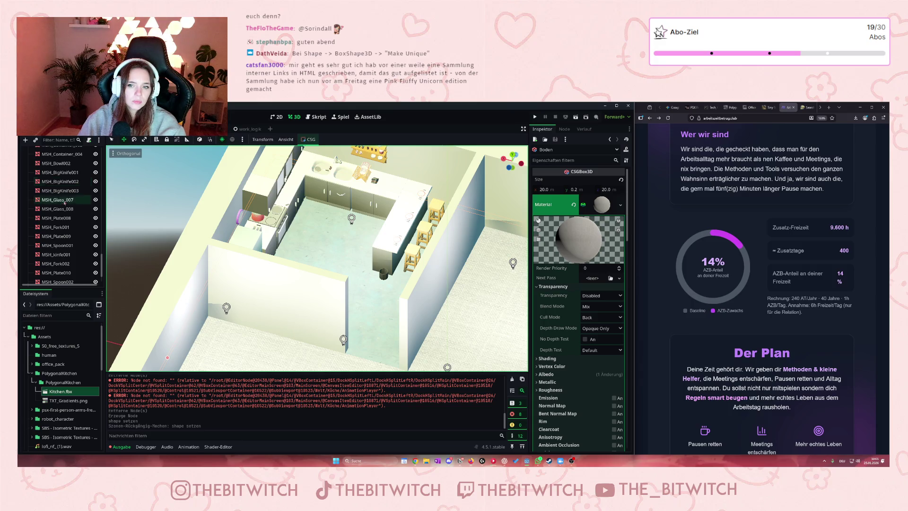
pyautogui.scroll(-3, 63, 204)
pyautogui.click(59, 277)
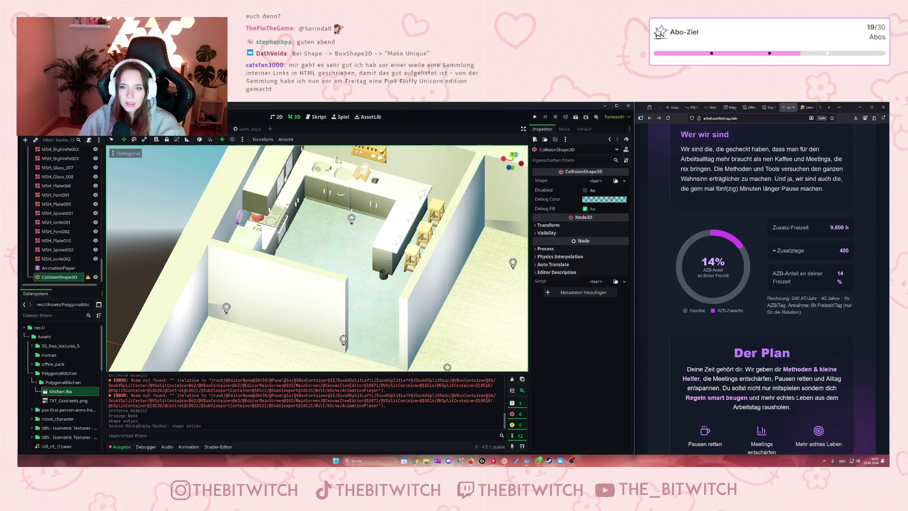
pyautogui.click(597, 180)
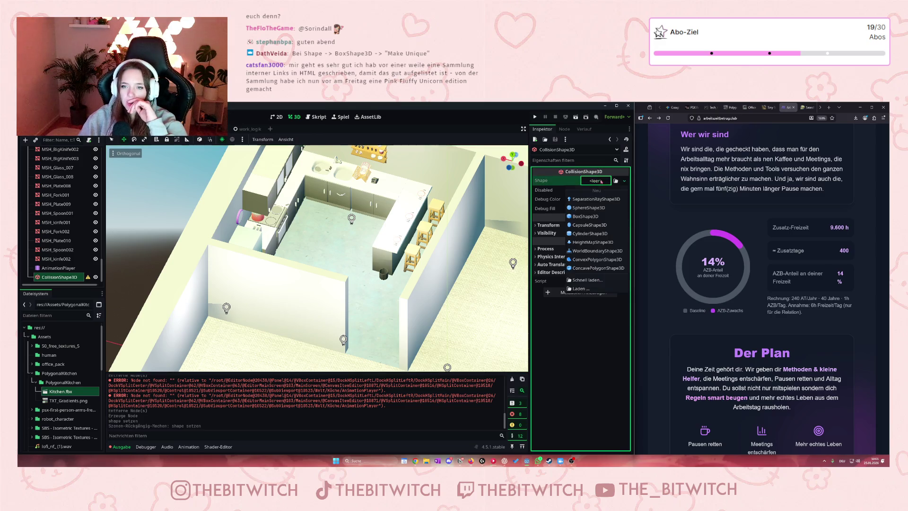
pyautogui.click(587, 216)
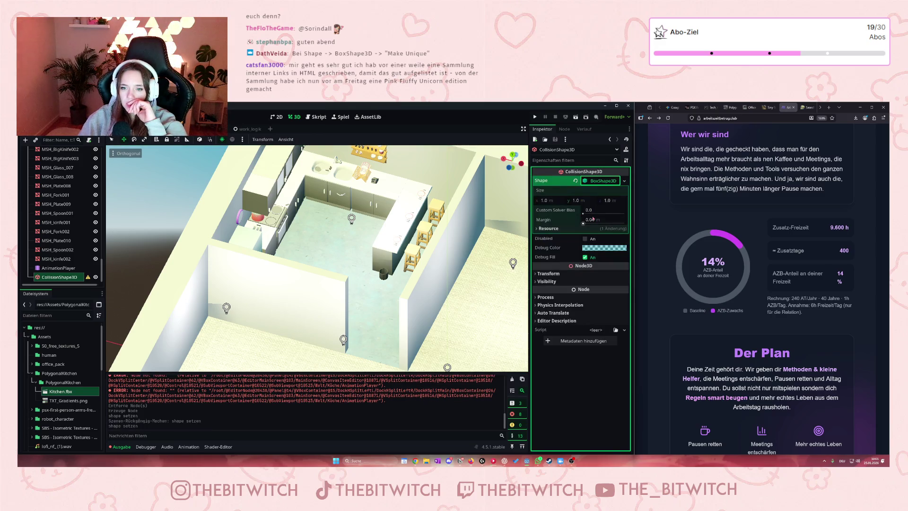
pyautogui.click(538, 229)
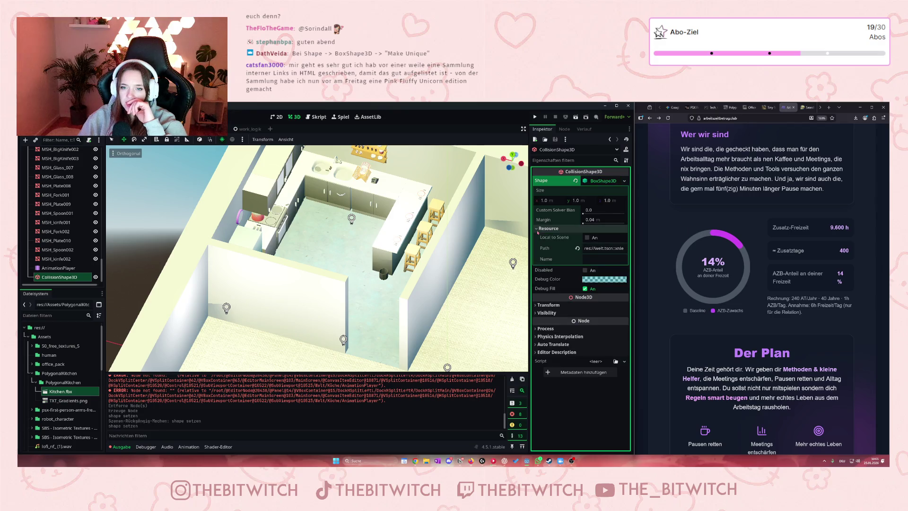
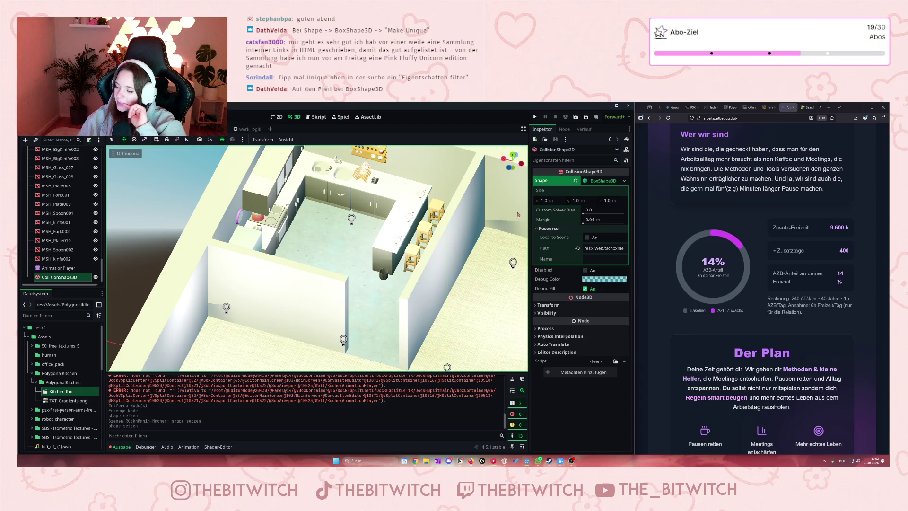
# Filter the collision shape's properties for 'uniqu', then clear the filter.
pyautogui.click(573, 161)
pyautogui.write('uniq')
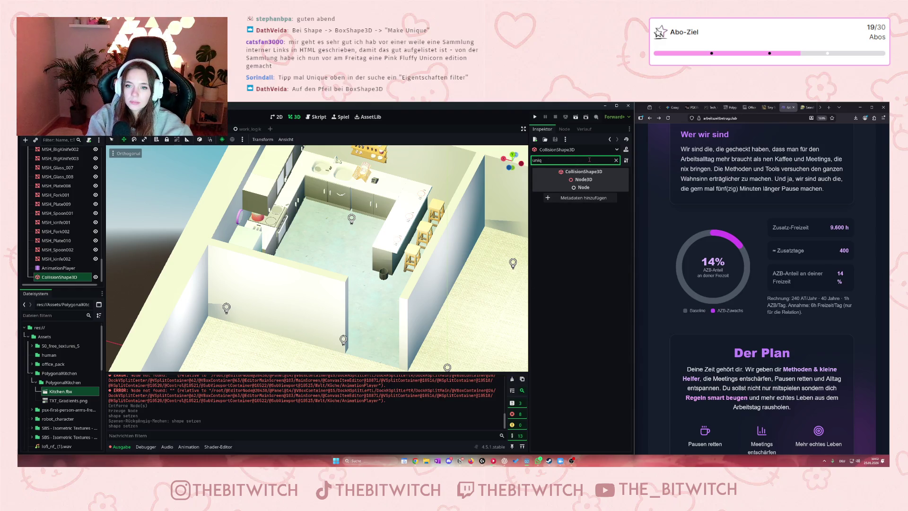
pyautogui.write('ue')
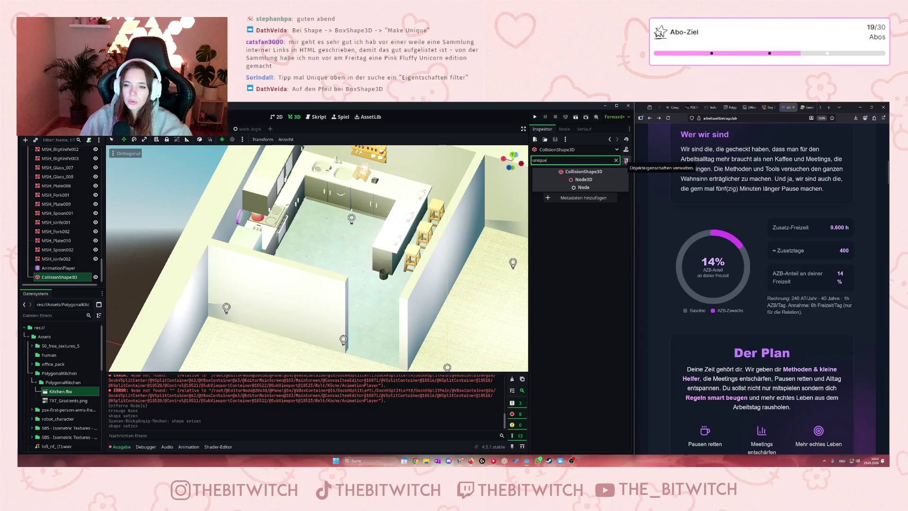
pyautogui.click(617, 161)
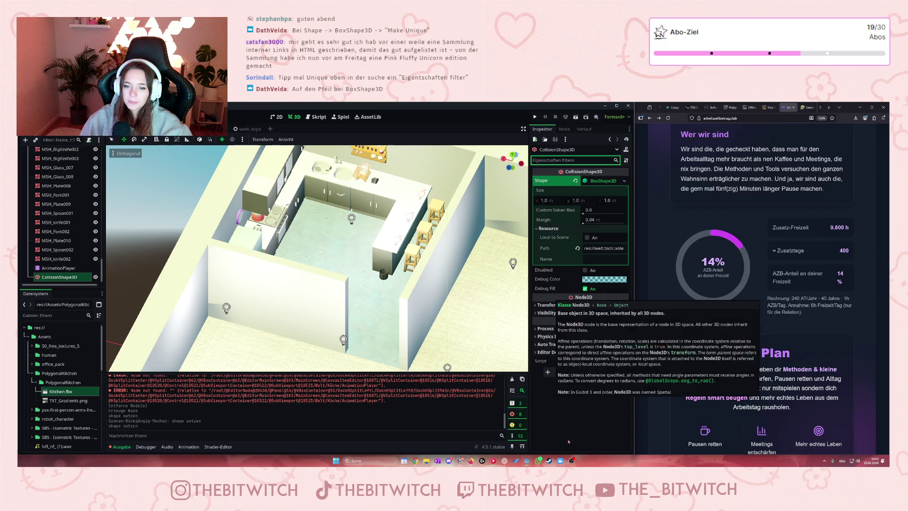
# Move the collision box away from the table and up onto the counter.
pyautogui.scroll(-4, 371, 264)
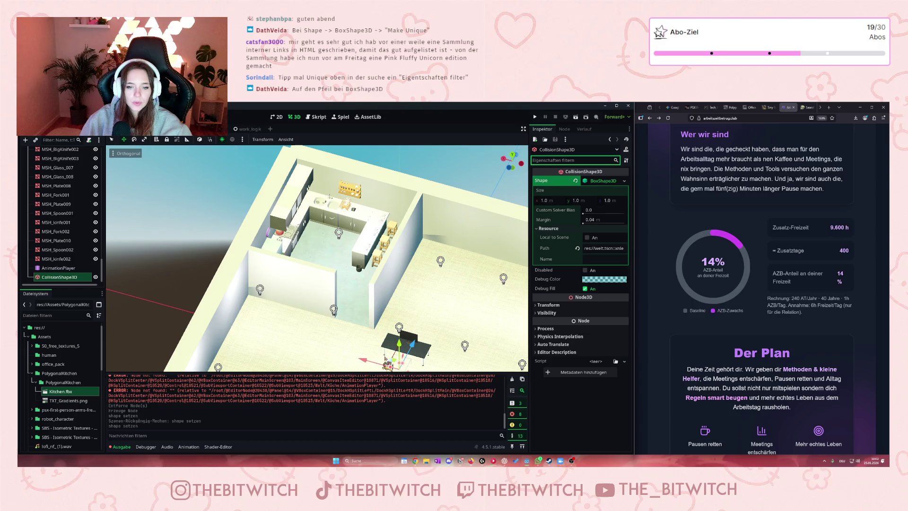
pyautogui.moveTo(399, 342)
pyautogui.mouseDown()
pyautogui.moveTo(339, 328)
pyautogui.moveTo(325, 263)
pyautogui.moveTo(363, 237)
pyautogui.mouseUp()
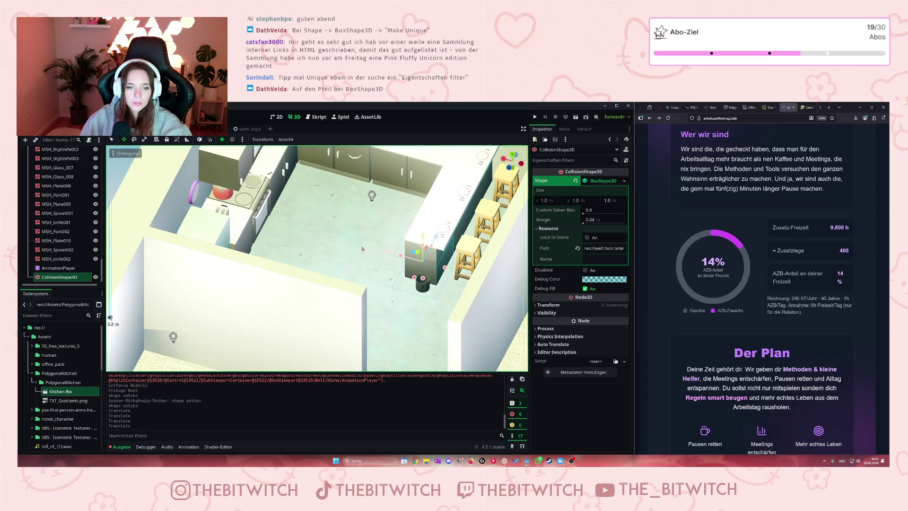
pyautogui.scroll(5, 439, 244)
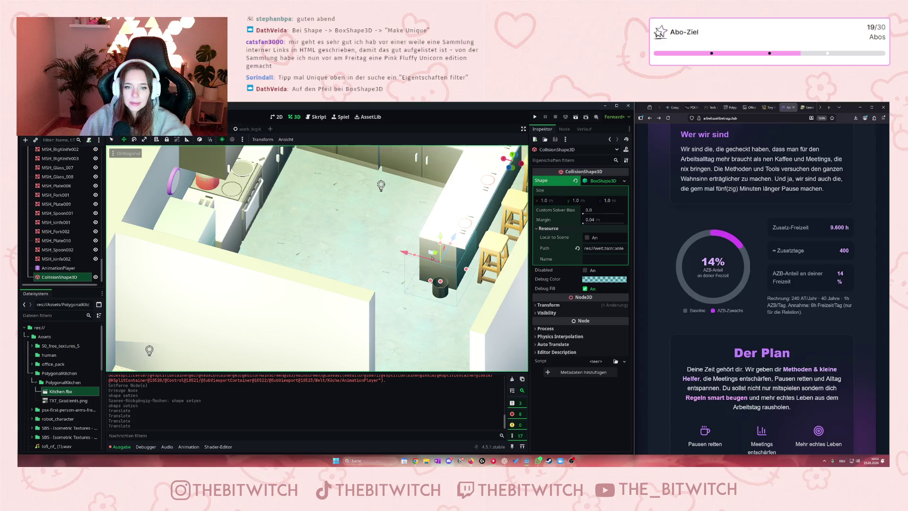
pyautogui.moveTo(439, 244)
pyautogui.mouseDown()
pyautogui.moveTo(470, 227)
pyautogui.moveTo(443, 230)
pyautogui.moveTo(428, 245)
pyautogui.moveTo(473, 255)
pyautogui.moveTo(453, 225)
pyautogui.mouseUp()
pyautogui.scroll(3, 453, 225)
pyautogui.scroll(-5, 123, 335)
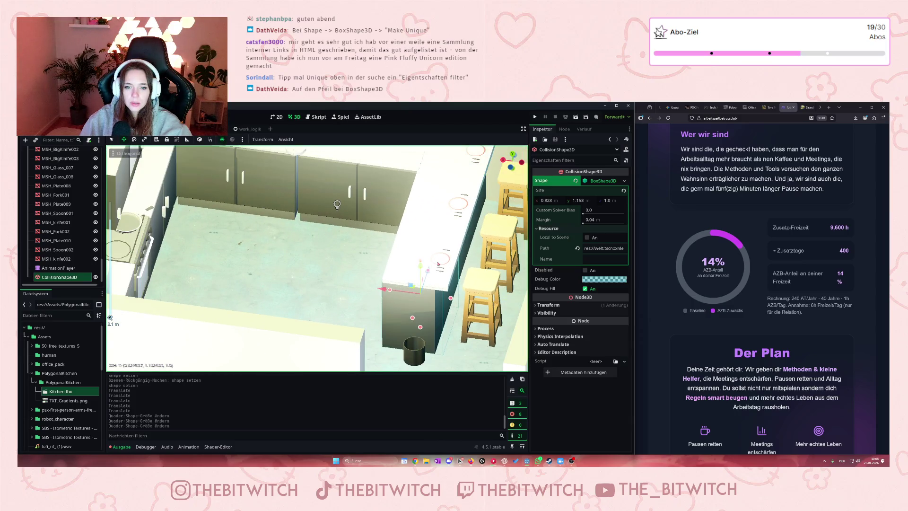
# Stretch the box along the counter to 0.828 × 1.153 × 3.398 m.
pyautogui.moveTo(428, 271)
pyautogui.mouseDown()
pyautogui.moveTo(466, 208)
pyautogui.moveTo(434, 186)
pyautogui.mouseUp()
pyautogui.scroll(-2, 466, 208)
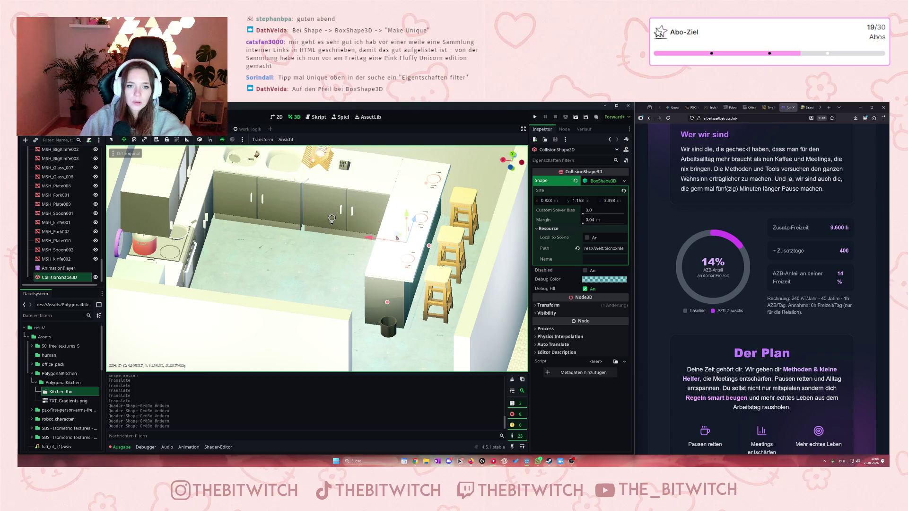
pyautogui.scroll(5, 61, 202)
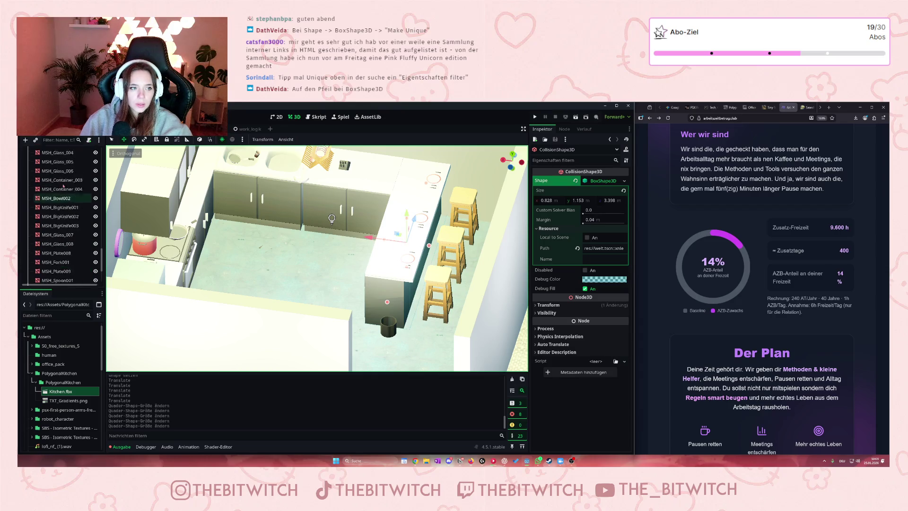
pyautogui.scroll(5, 61, 202)
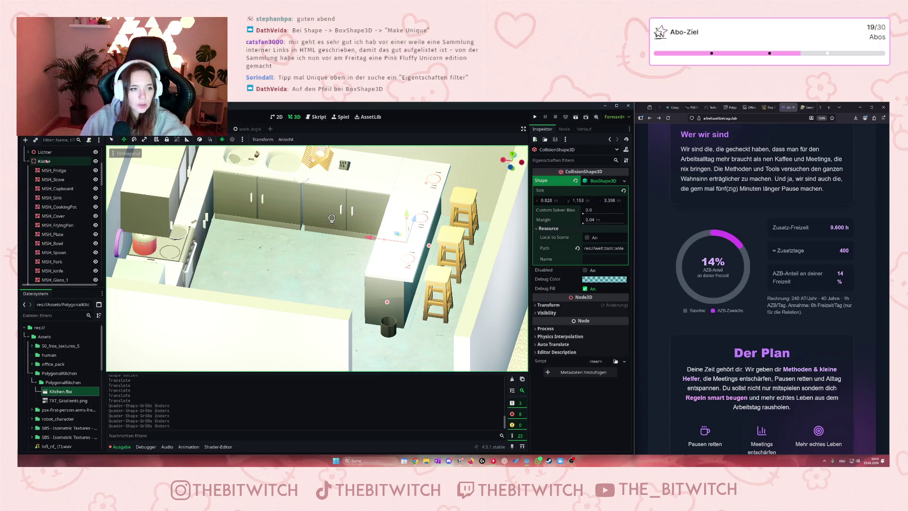
# Add a Node3D child under Küche.
pyautogui.click(50, 162)
pyautogui.rightClick(54, 162)
pyautogui.click(73, 166)
pyautogui.write('noide')
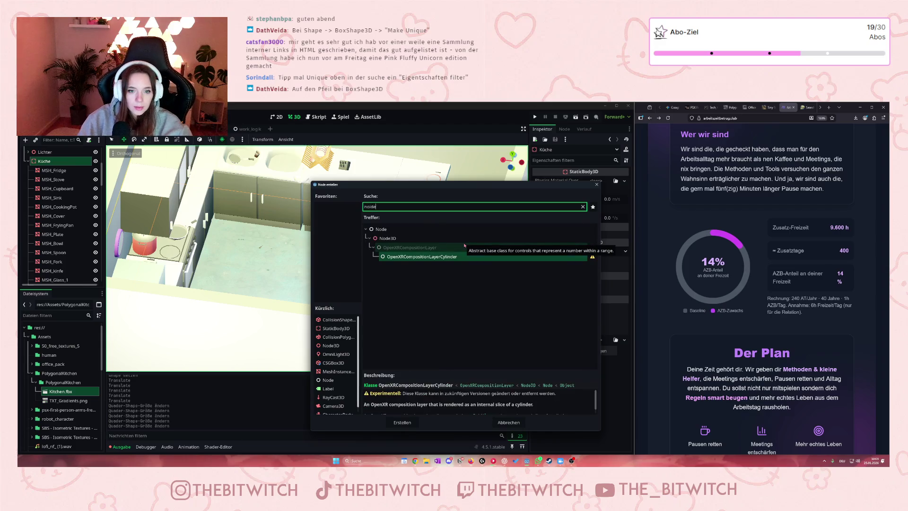
pyautogui.doubleClick(454, 238)
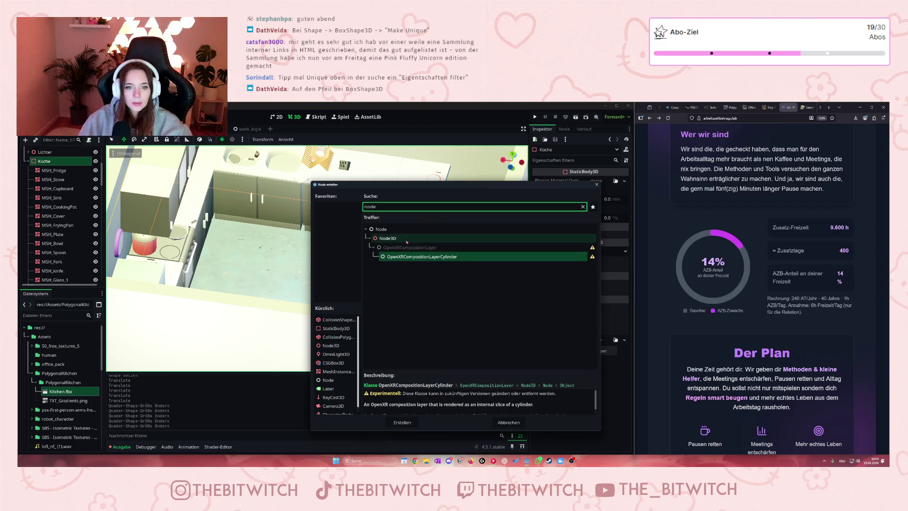
# Move all kitchen meshes and the AnimationPlayer into the new Node3D.
pyautogui.click(55, 251)
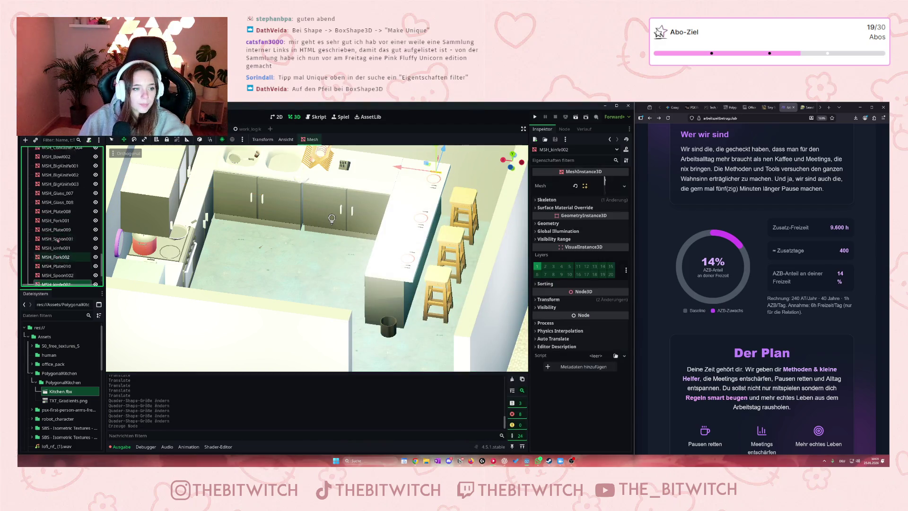
pyautogui.scroll(5, 54, 232)
pyautogui.scroll(2, 52, 234)
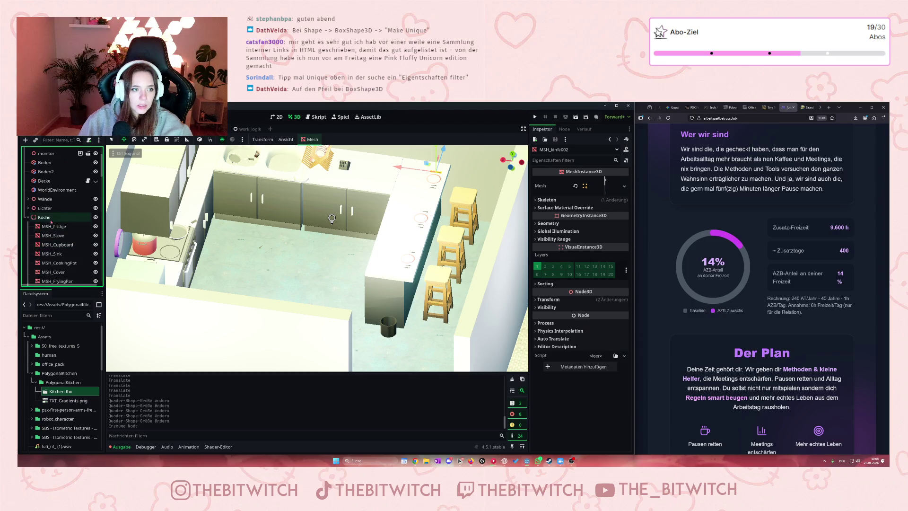
pyautogui.keyDown('shift'); pyautogui.click(45, 243); pyautogui.keyUp('shift')
pyautogui.scroll(3, 44, 249)
pyautogui.scroll(-10, 47, 246)
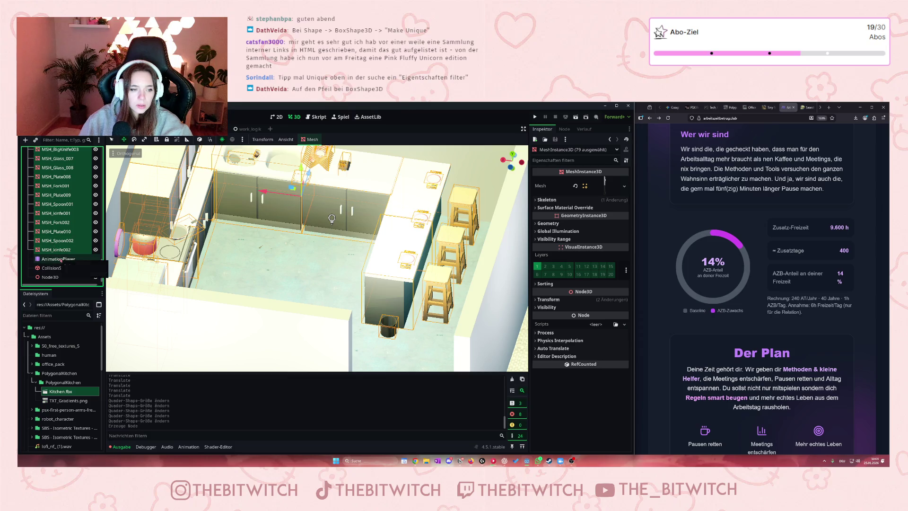
pyautogui.keyDown('shift'); pyautogui.click(61, 260); pyautogui.keyUp('shift')
pyautogui.moveTo(56, 241); pyautogui.dragTo(50, 277)
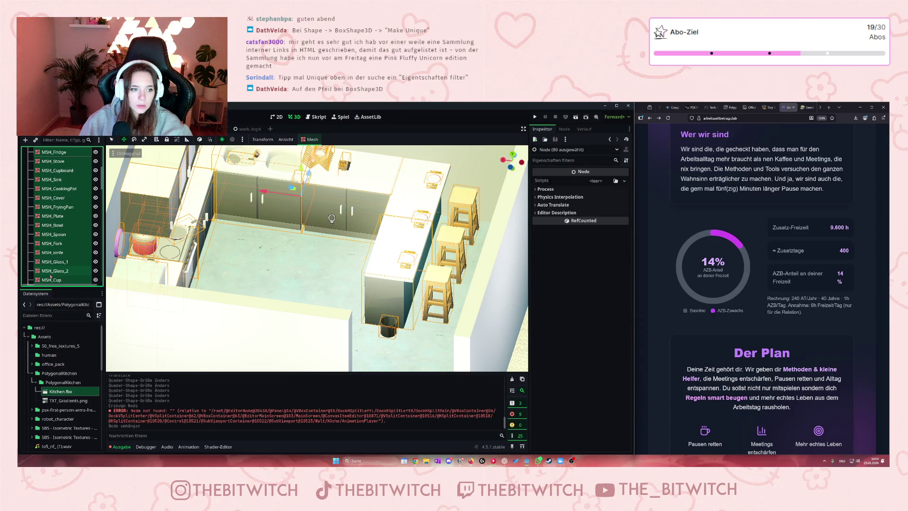
pyautogui.scroll(-5, 52, 265)
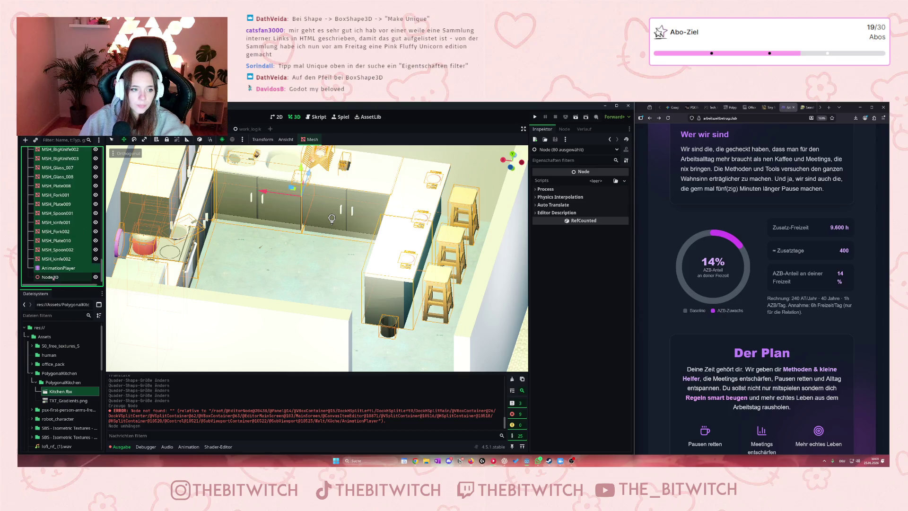
pyautogui.moveTo(49, 267); pyautogui.dragTo(52, 278)
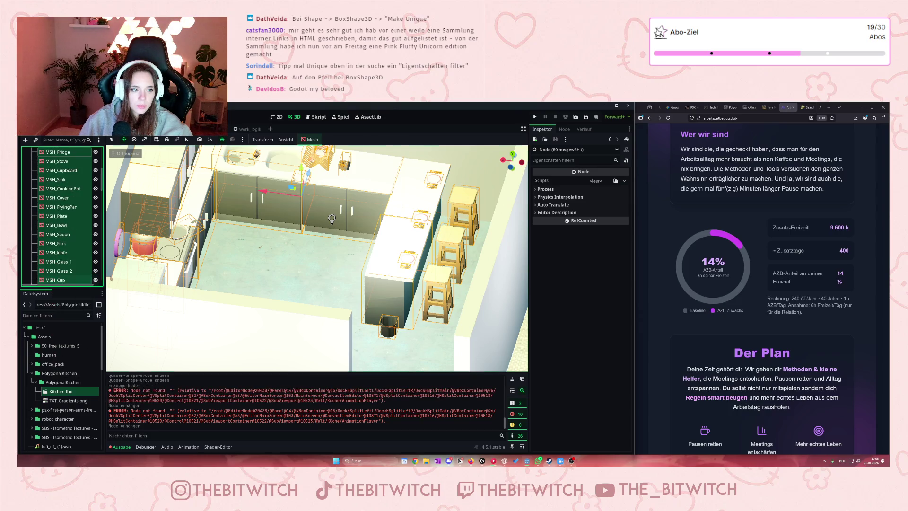
pyautogui.scroll(-3, 56, 237)
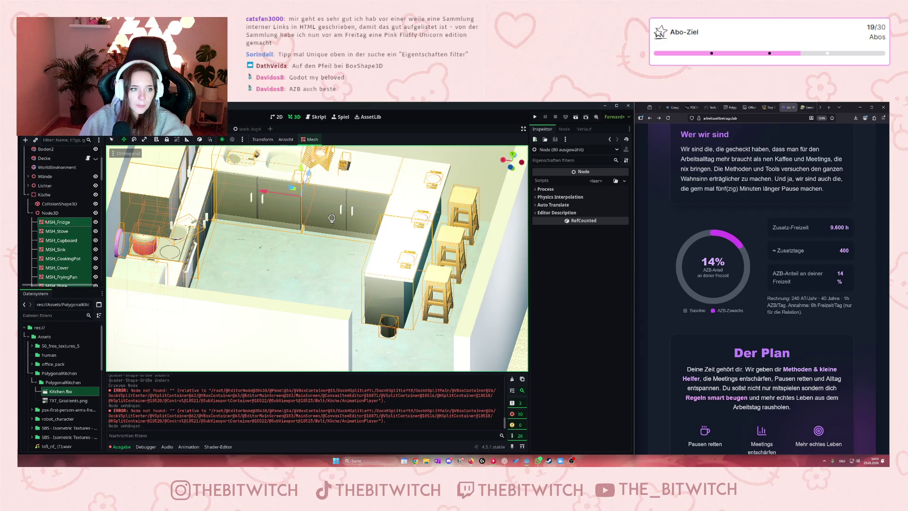
# Rename the Node3D to 'Assets'.
pyautogui.click(48, 215)
pyautogui.doubleClick(53, 214)
pyautogui.write('Assets')
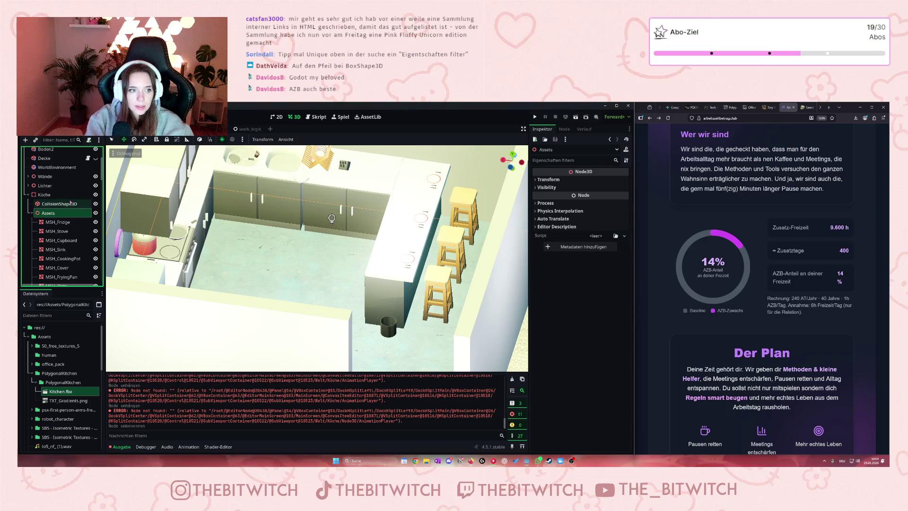
pyautogui.press('Return')
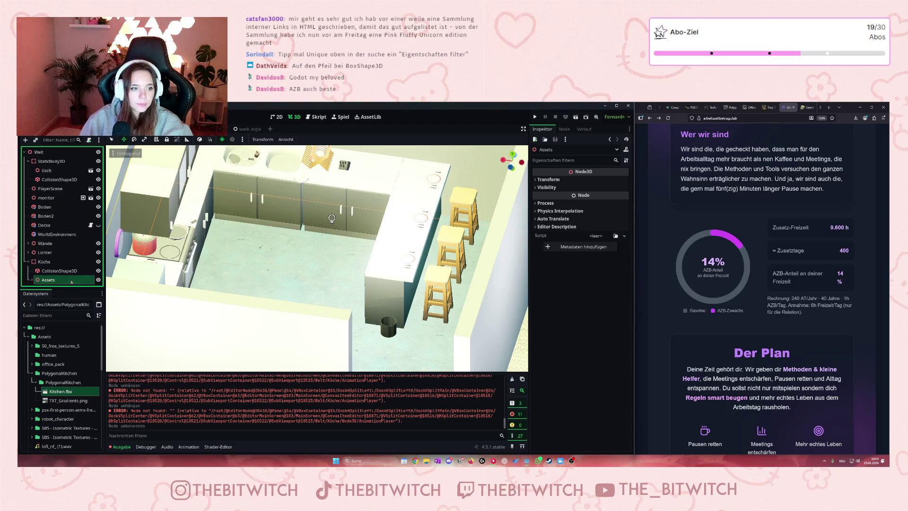
pyautogui.click(56, 271)
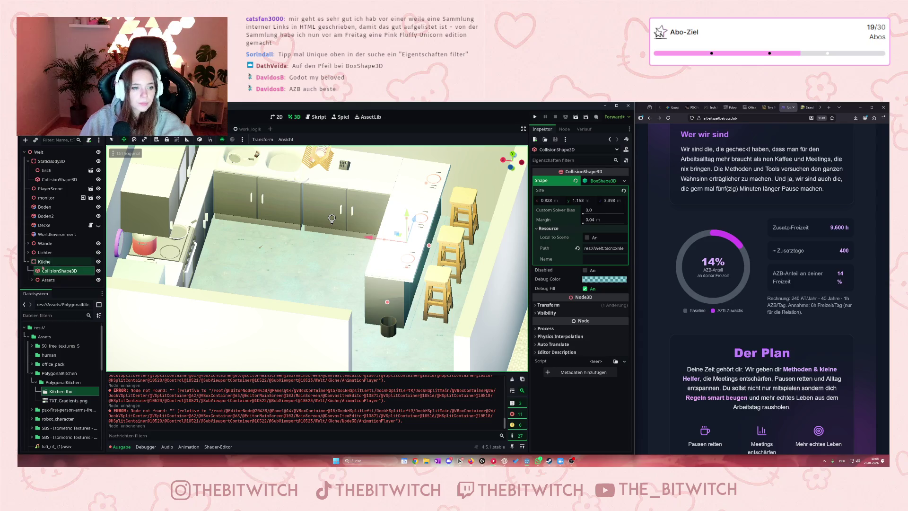
# Add a CollisionShape3D child under Küche.
pyautogui.click(45, 262)
pyautogui.rightClick(45, 261)
pyautogui.click(69, 252)
pyautogui.write('coll')
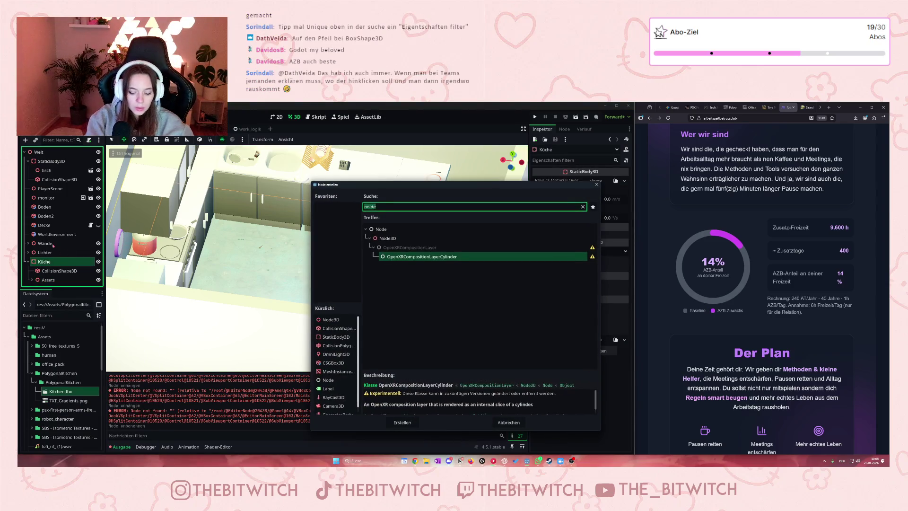
pyautogui.press('Return')
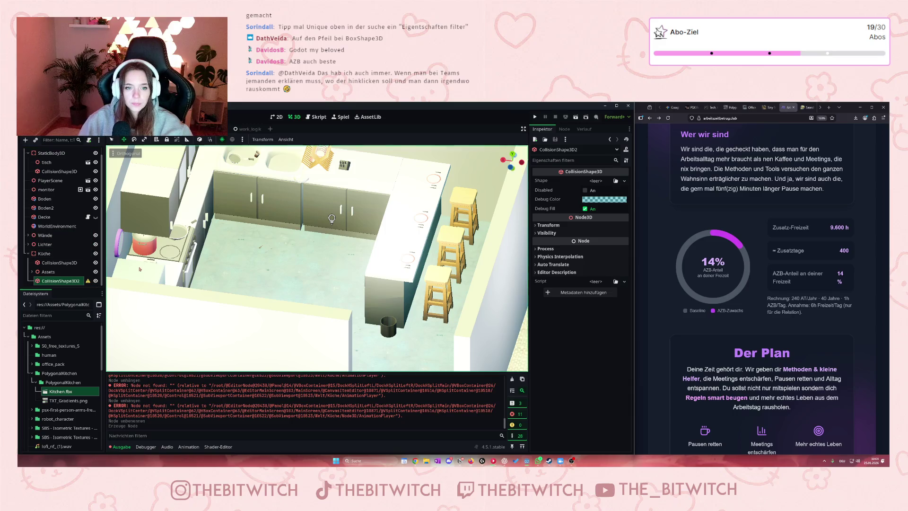
# Move the new collision shape off the origin to the end of the counter.
pyautogui.scroll(-3, 298, 299)
pyautogui.scroll(-5, 298, 299)
pyautogui.scroll(3, 298, 299)
pyautogui.moveTo(384, 312)
pyautogui.mouseDown()
pyautogui.moveTo(338, 316)
pyautogui.moveTo(323, 304)
pyautogui.moveTo(341, 239)
pyautogui.moveTo(453, 199)
pyautogui.moveTo(450, 190)
pyautogui.moveTo(357, 306)
pyautogui.mouseUp()
pyautogui.scroll(5, 355, 238)
pyautogui.scroll(-2, 366, 328)
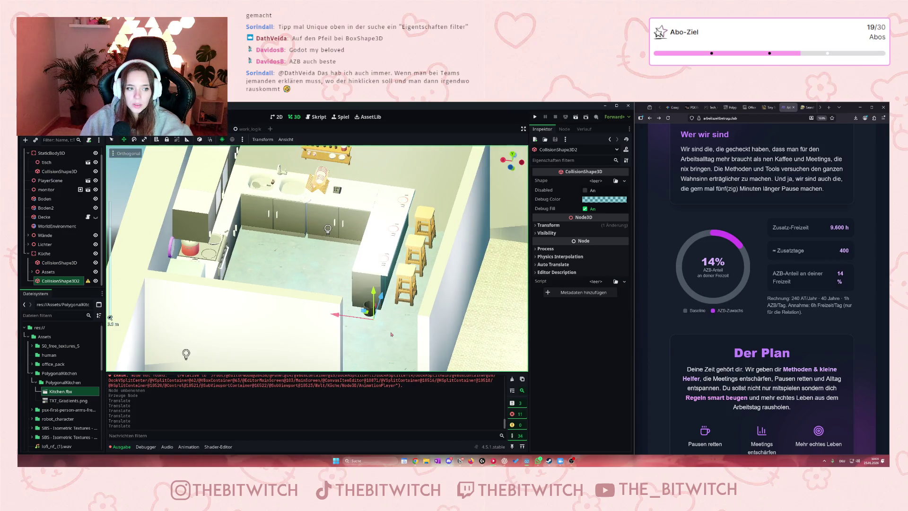
pyautogui.scroll(-3, 392, 335)
pyautogui.scroll(3, 392, 333)
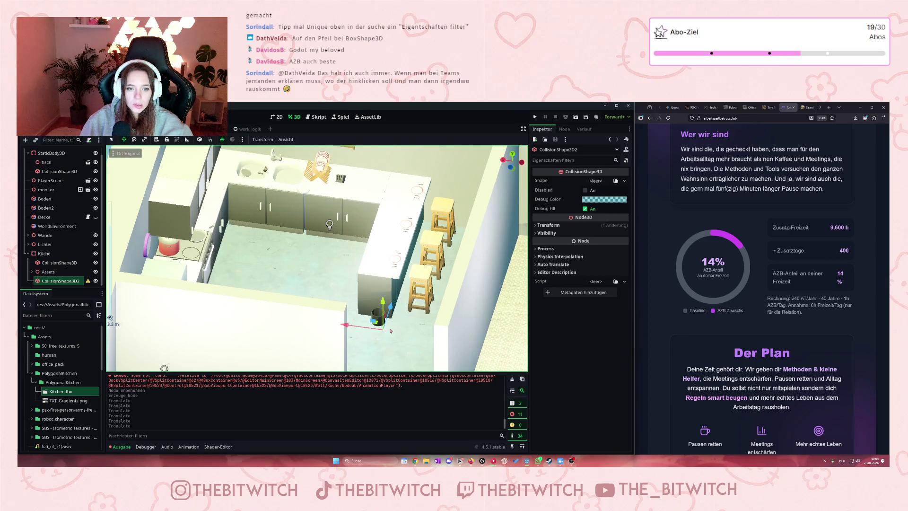
pyautogui.moveTo(394, 304); pyautogui.dragTo(398, 302)
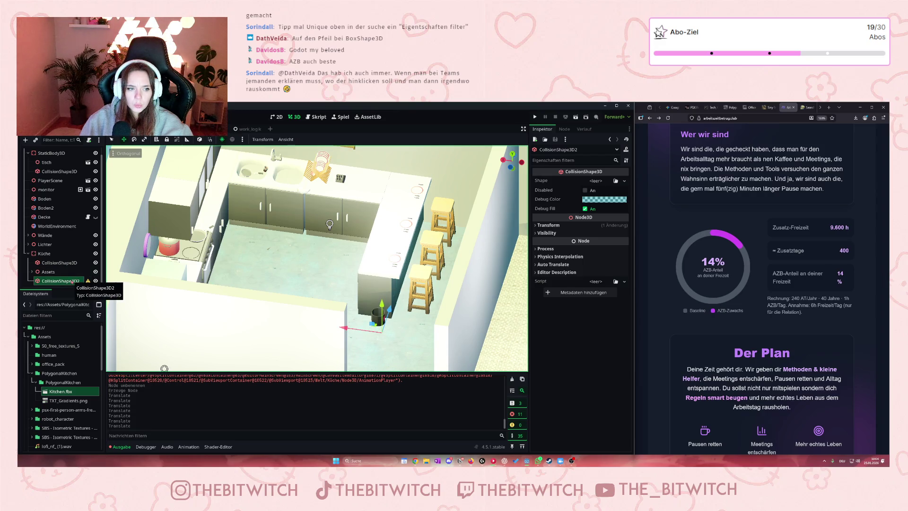
pyautogui.moveTo(89, 282)
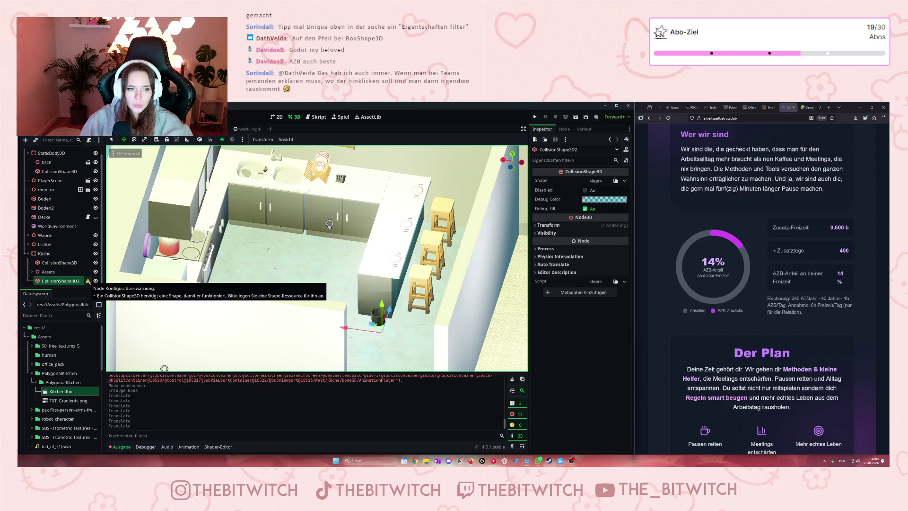
pyautogui.click(596, 181)
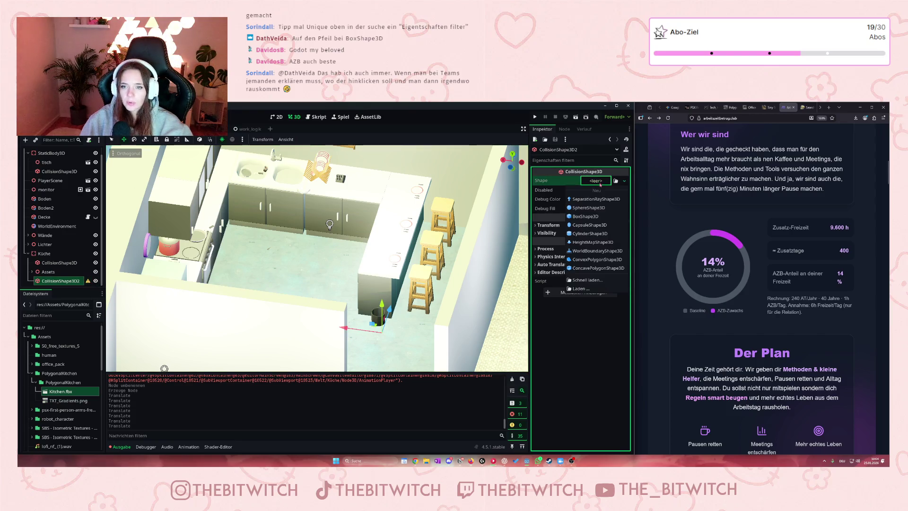
# Give CollisionShape3D2 a BoxShape3D and move it up and left along the counter.
pyautogui.click(586, 216)
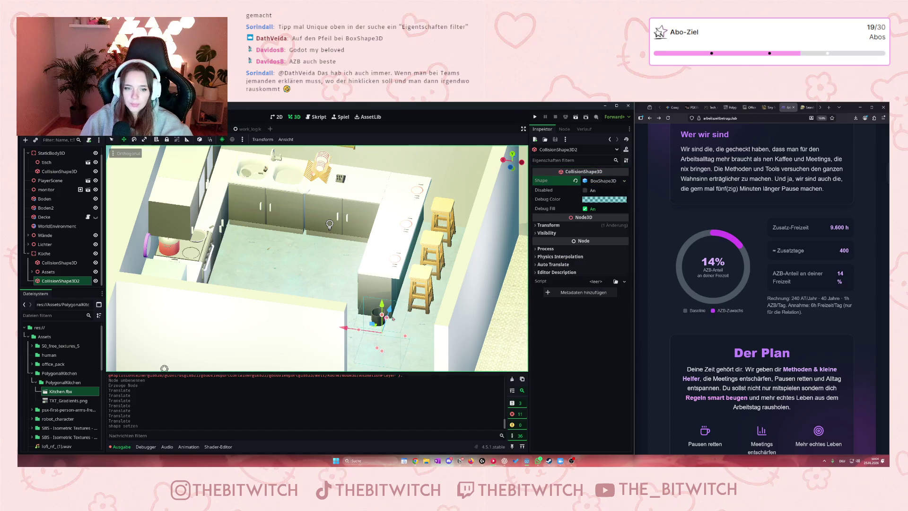
pyautogui.moveTo(412, 265); pyautogui.dragTo(448, 194)
pyautogui.moveTo(379, 210); pyautogui.dragTo(290, 193)
pyautogui.moveTo(230, 182); pyautogui.dragTo(211, 182)
pyautogui.moveTo(310, 189); pyautogui.dragTo(314, 193)
# Fine-tune the box size and orbit the kitchen to check the fit.
pyautogui.moveTo(164, 368); pyautogui.dragTo(164, 367)
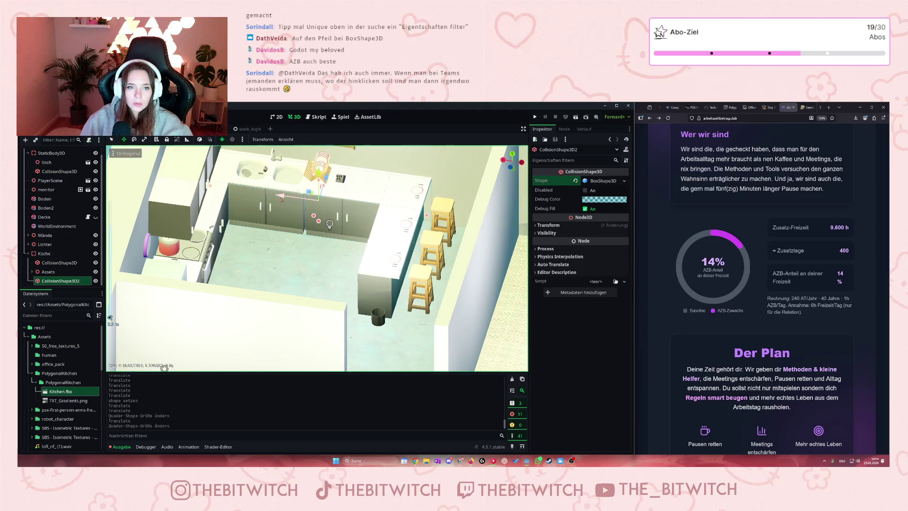
pyautogui.moveTo(325, 187); pyautogui.dragTo(324, 185)
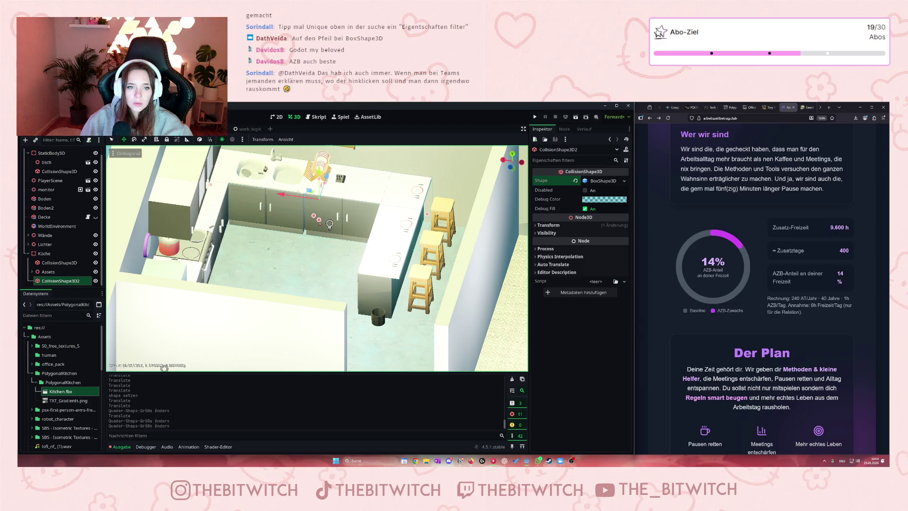
pyautogui.click(319, 221)
pyautogui.moveTo(319, 221)
pyautogui.mouseDown()
pyautogui.moveTo(376, 211)
pyautogui.moveTo(387, 225)
pyautogui.mouseUp()
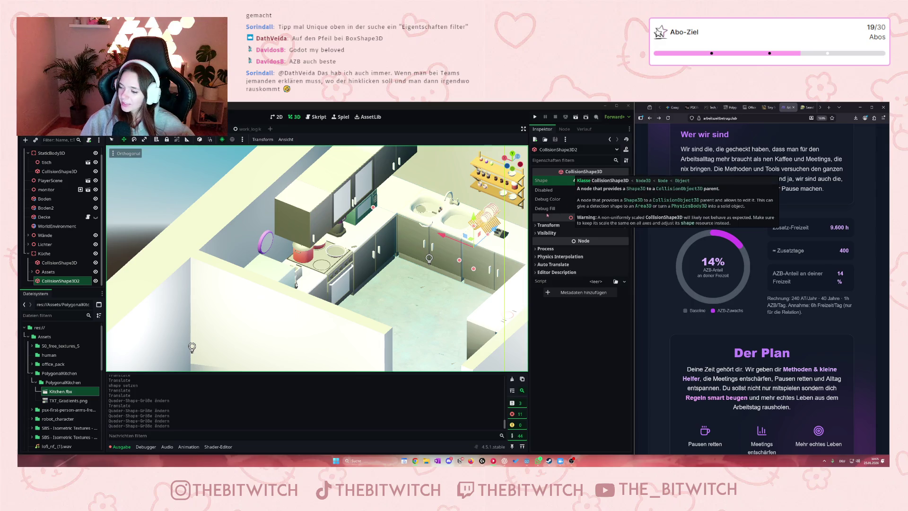
pyautogui.moveTo(536, 217)
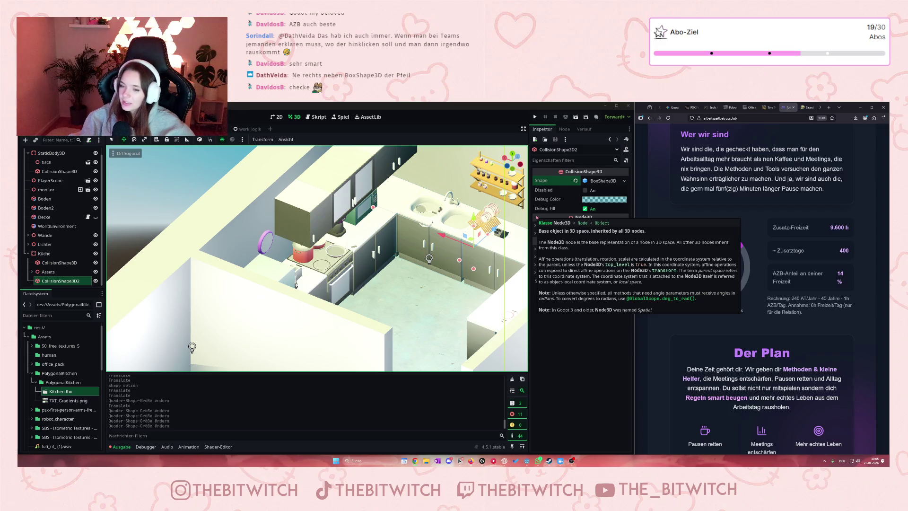
# Make CollisionShape3D2's box unique, duplicate the node, and make the copy's box unique.
pyautogui.click(624, 181)
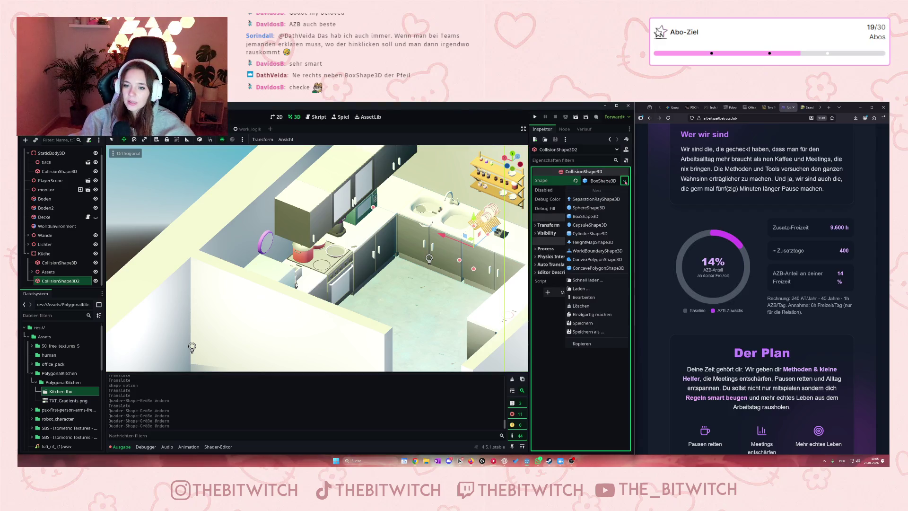
pyautogui.click(581, 316)
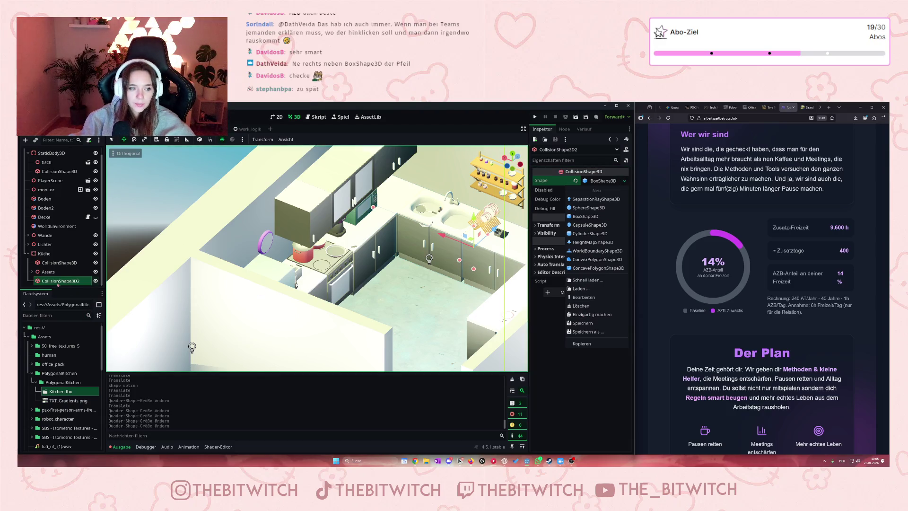
pyautogui.click(62, 283)
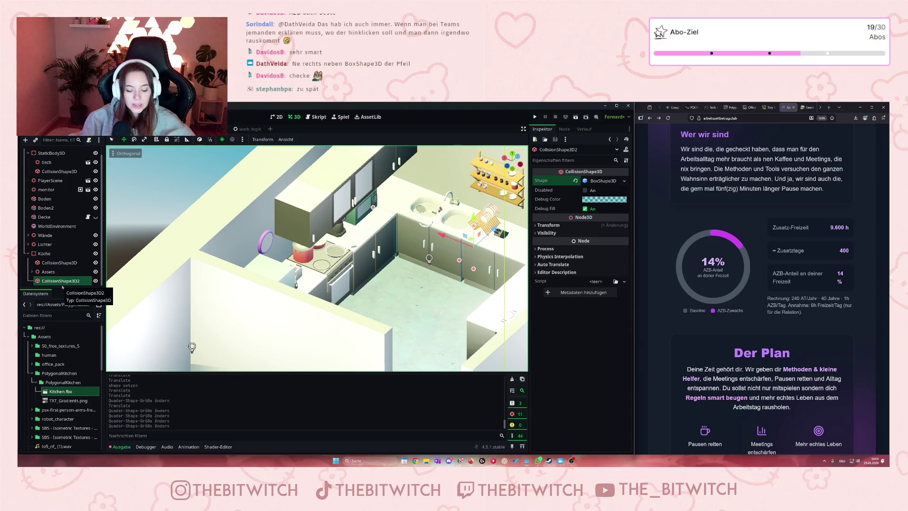
pyautogui.hotkey('ctrl', 'd')
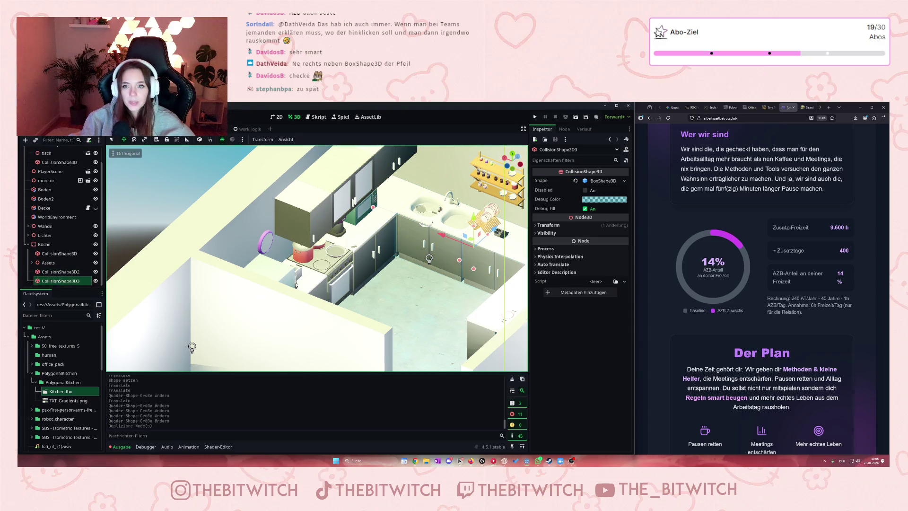
pyautogui.click(624, 181)
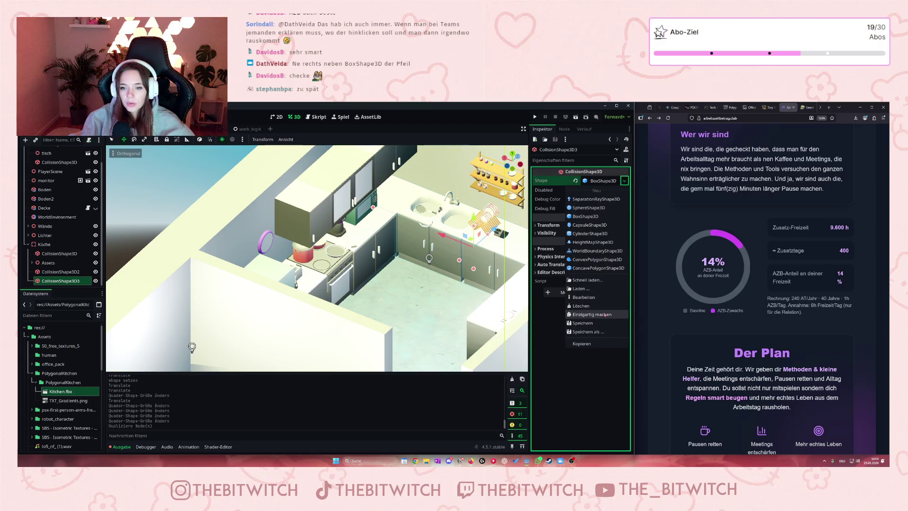
pyautogui.click(605, 317)
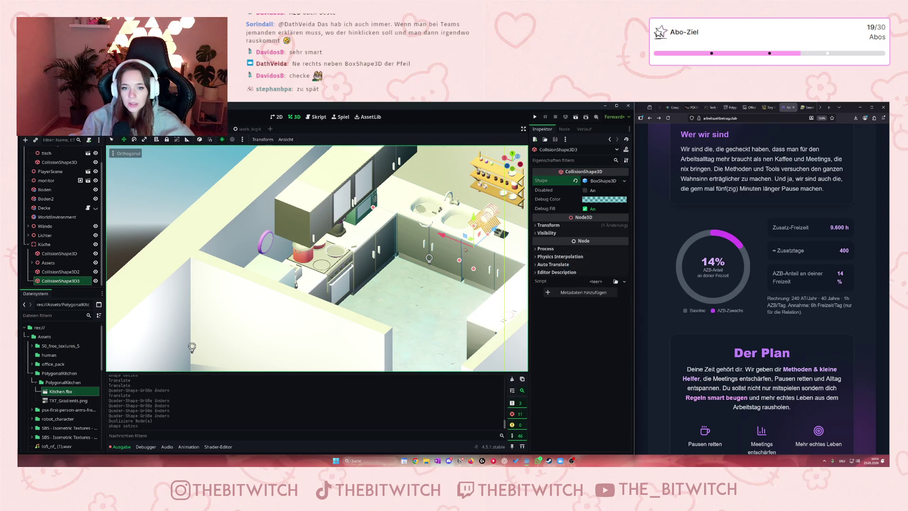
# Move CollisionShape3D3 across the kitchen and set its Y rotation to 90°.
pyautogui.moveTo(474, 241); pyautogui.dragTo(407, 293)
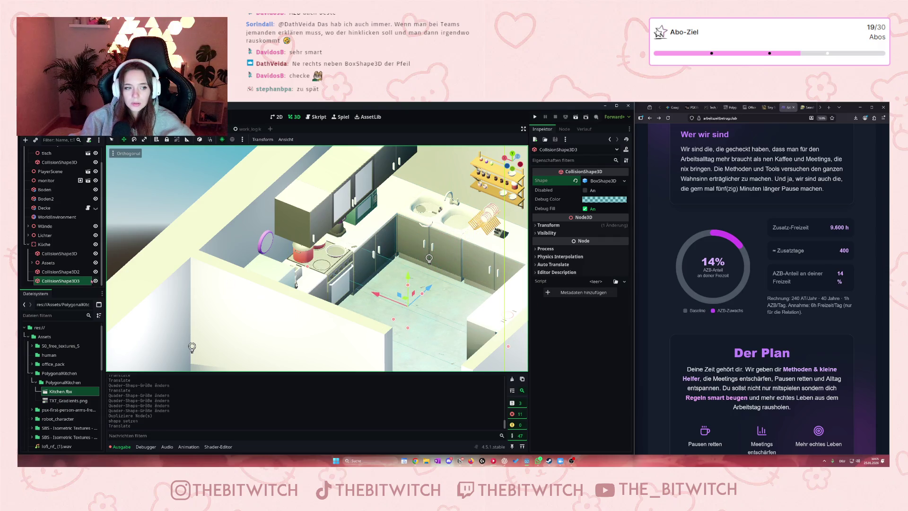
pyautogui.click(61, 272)
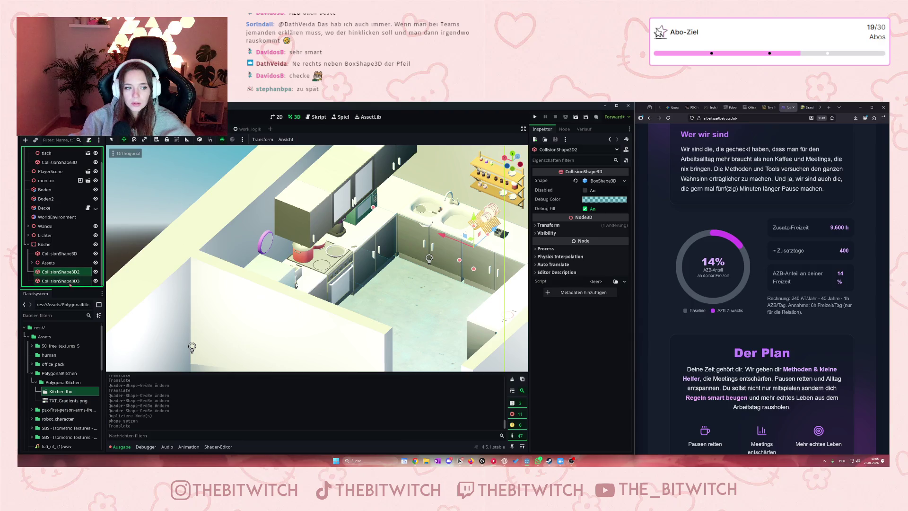
pyautogui.click(60, 281)
pyautogui.press('f')
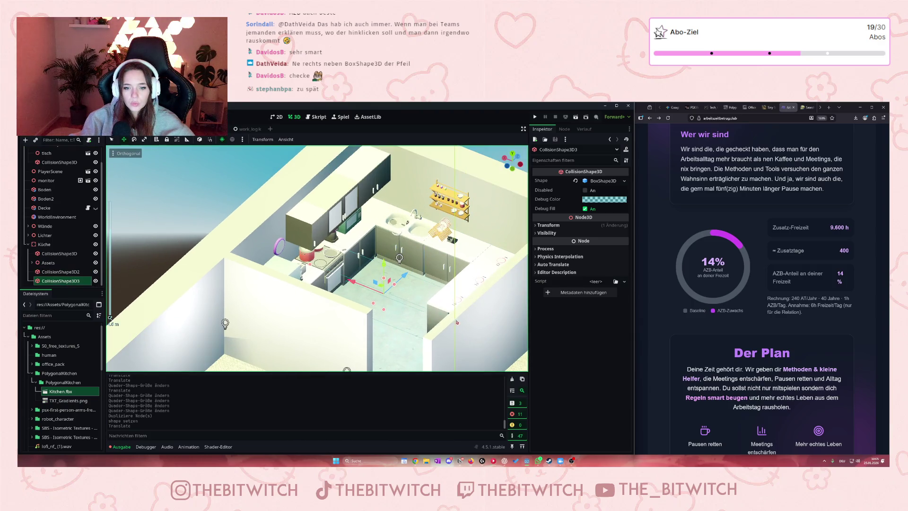
pyautogui.scroll(2, 457, 322)
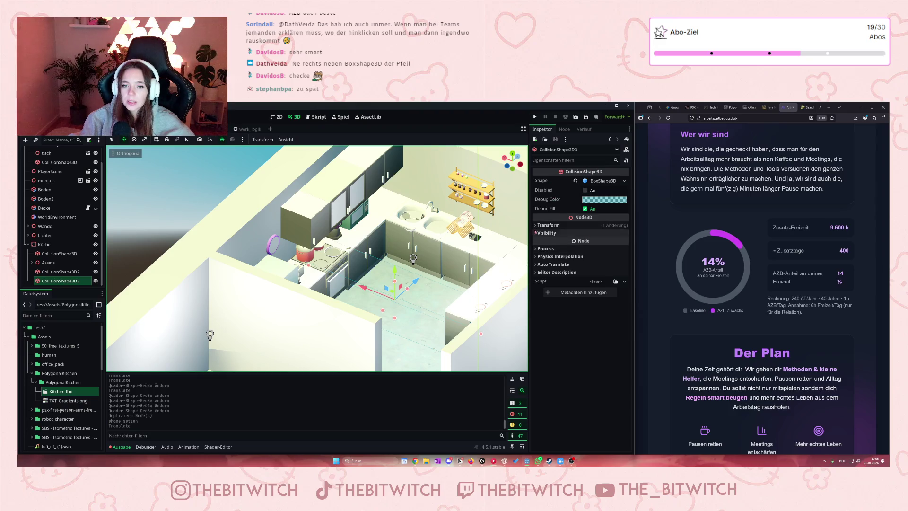
pyautogui.click(544, 225)
pyautogui.click(580, 263)
pyautogui.write('90')
pyautogui.press('Return')
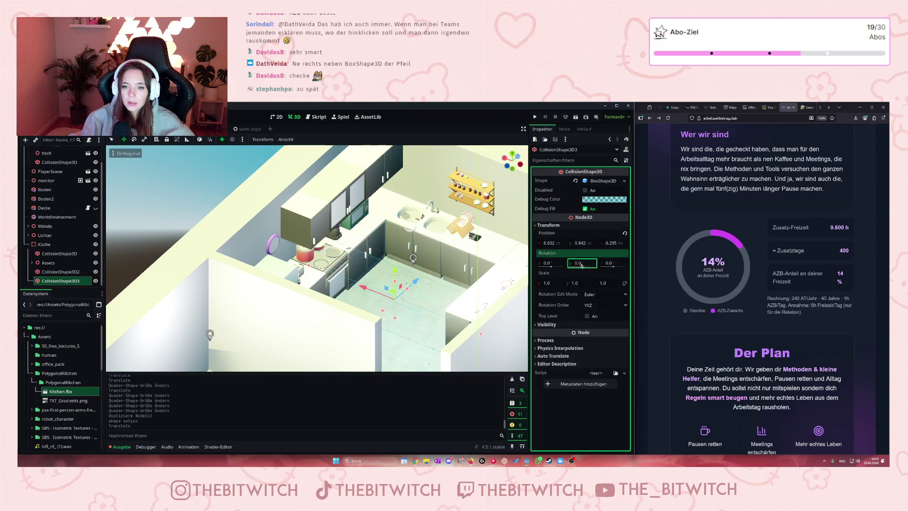
# Slide the rotated box along X and shrink it to fit the counter.
pyautogui.moveTo(364, 288)
pyautogui.mouseDown()
pyautogui.moveTo(293, 262)
pyautogui.moveTo(350, 275)
pyautogui.mouseUp()
pyautogui.scroll(5, 355, 281)
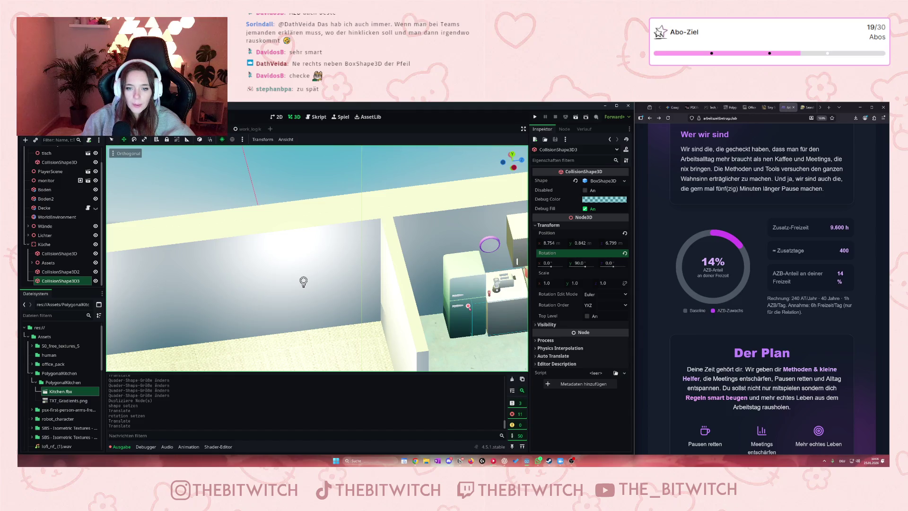
pyautogui.moveTo(468, 307); pyautogui.dragTo(446, 309)
pyautogui.scroll(-5, 317, 258)
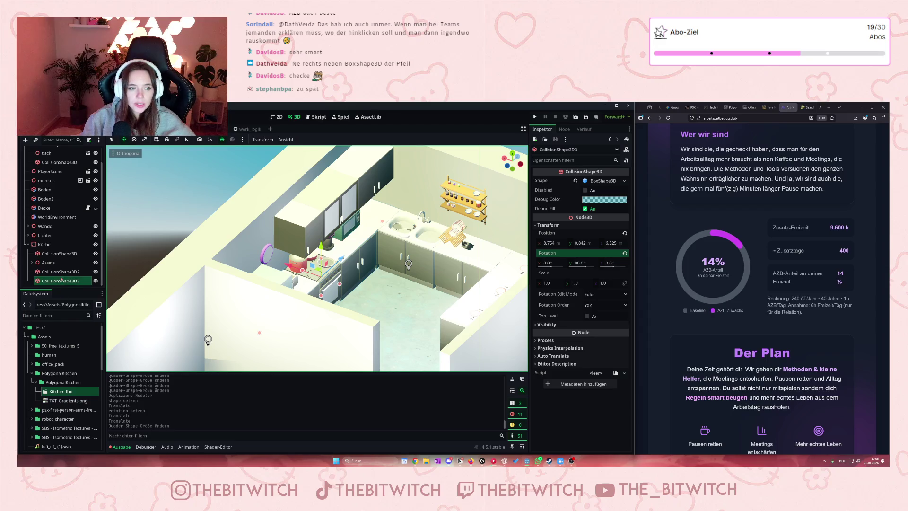
pyautogui.click(60, 272)
pyautogui.scroll(3, 317, 258)
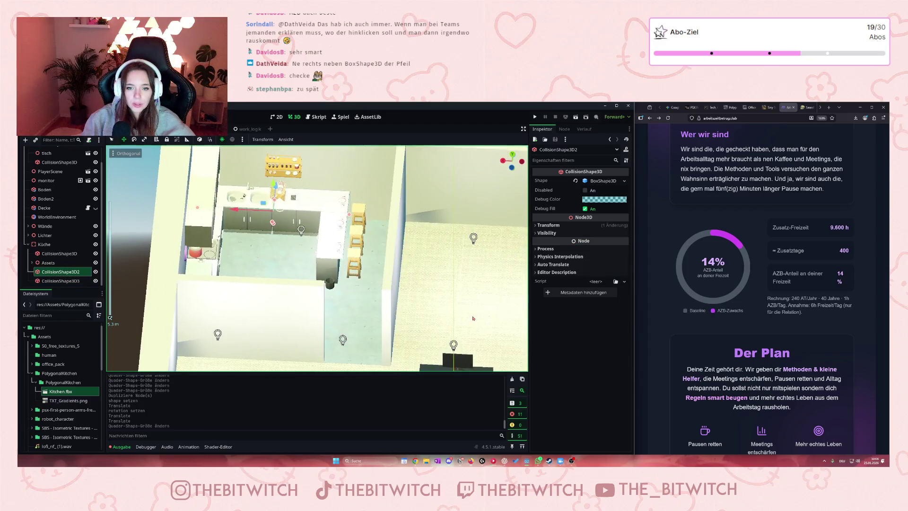
pyautogui.scroll(1, 473, 318)
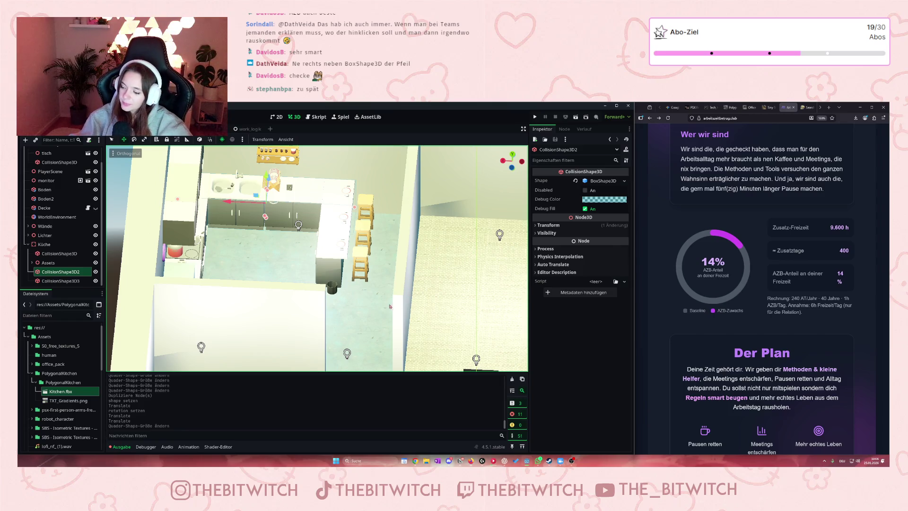
pyautogui.moveTo(368, 309); pyautogui.dragTo(342, 284)
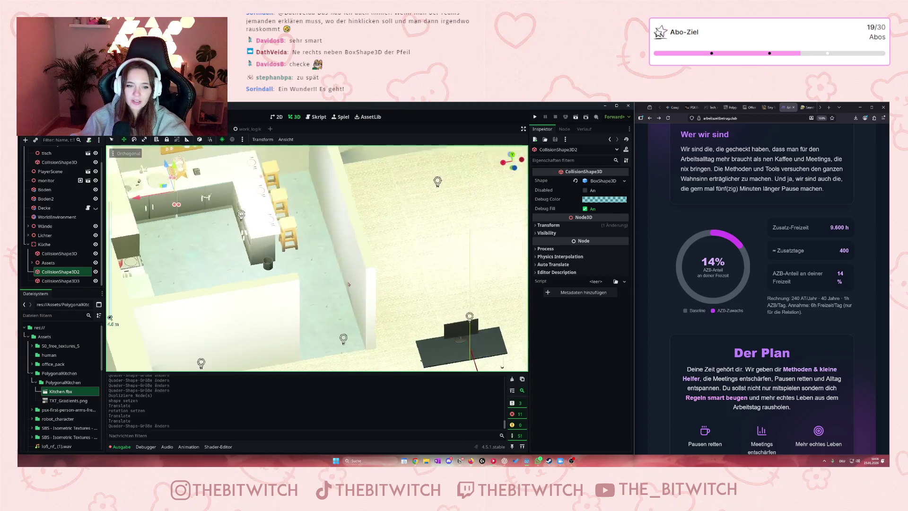
pyautogui.scroll(-2, 349, 284)
pyautogui.scroll(3, 349, 284)
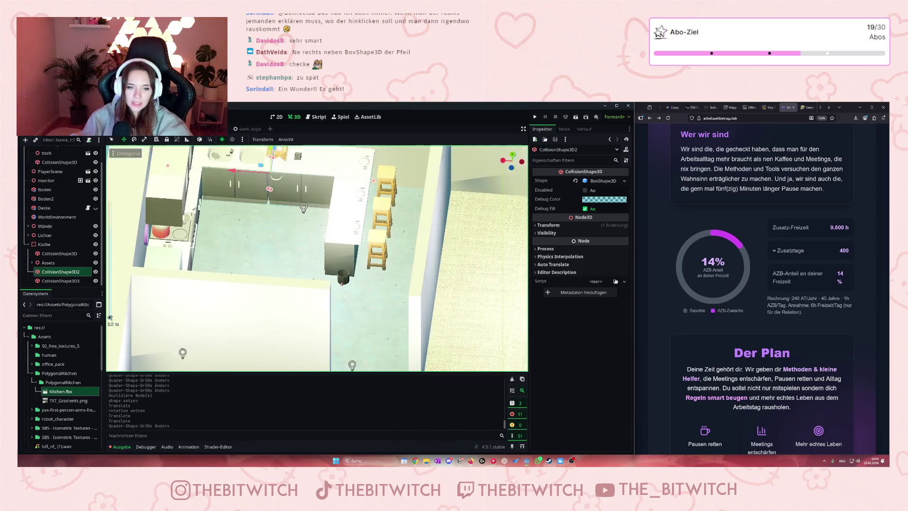
pyautogui.scroll(3, 342, 284)
# Duplicate the original CollisionShape3D as CollisionShape3D4.
pyautogui.click(59, 254)
pyautogui.hotkey('ctrl', 'd')
pyautogui.moveTo(460, 195)
pyautogui.mouseDown()
pyautogui.moveTo(451, 189)
pyautogui.moveTo(414, 208)
pyautogui.moveTo(412, 221)
pyautogui.mouseUp()
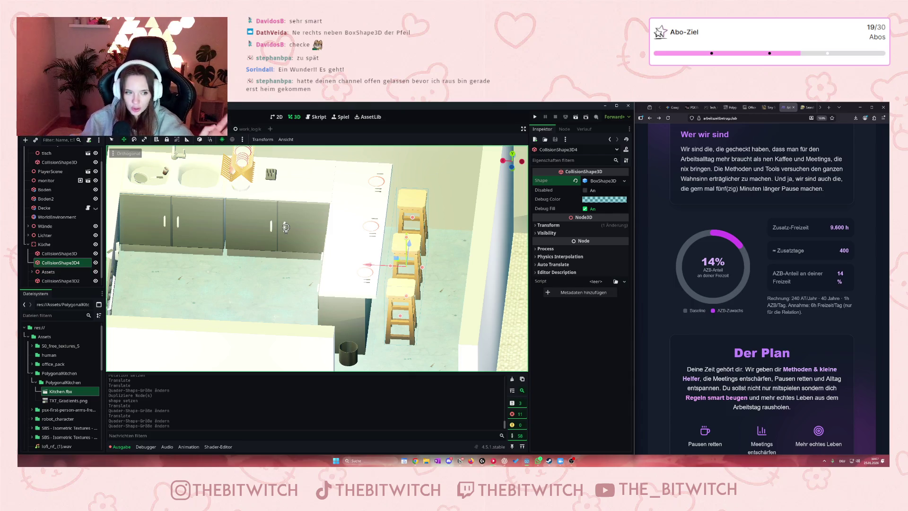
# Add another CollisionShape3D child under Küche.
pyautogui.click(53, 246)
pyautogui.rightClick(55, 247)
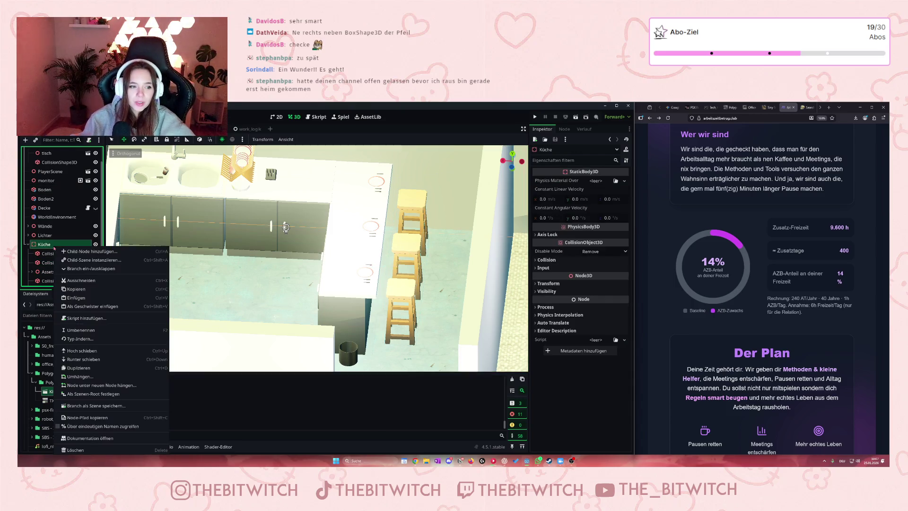
pyautogui.click(119, 251)
pyautogui.write('colli')
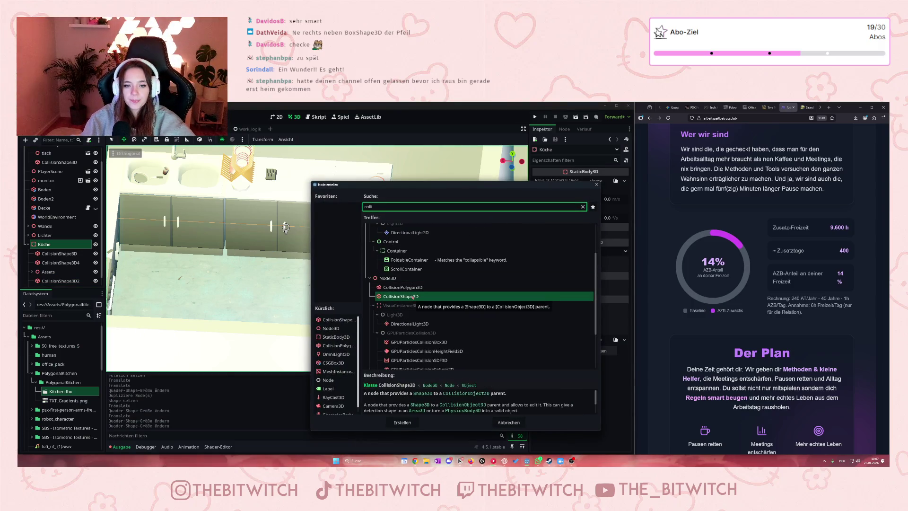
pyautogui.doubleClick(413, 298)
# Give CollisionShape3D5 a CylinderShape3D and move it onto the round bin.
pyautogui.click(598, 180)
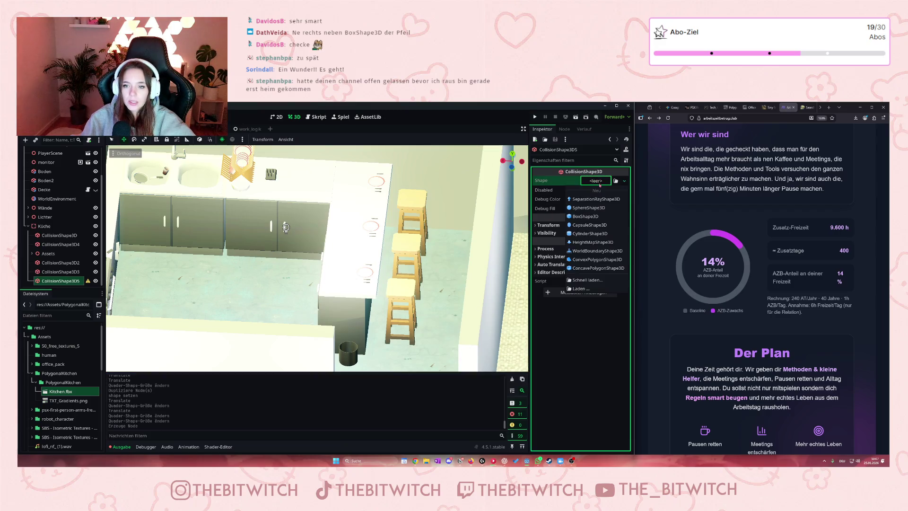
pyautogui.click(596, 233)
pyautogui.moveTo(286, 228); pyautogui.dragTo(341, 184)
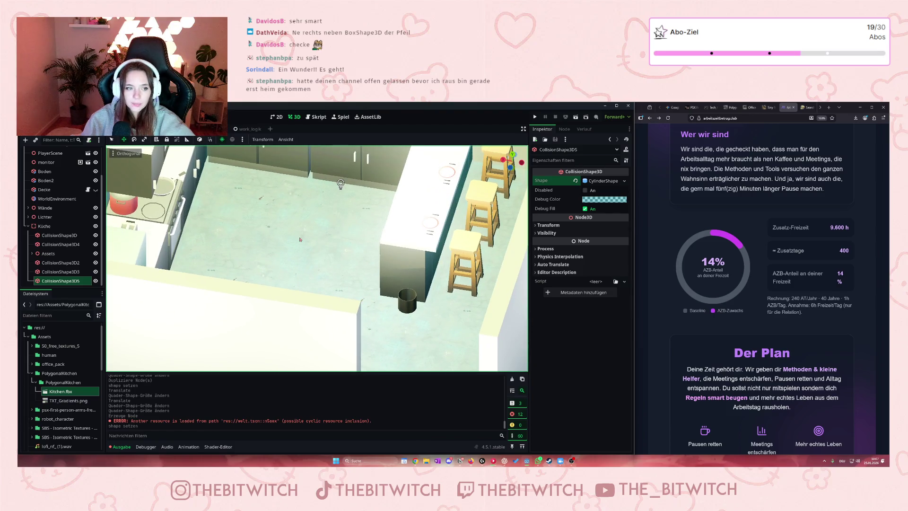
pyautogui.scroll(-5, 341, 184)
pyautogui.moveTo(379, 361)
pyautogui.mouseDown()
pyautogui.moveTo(357, 358)
pyautogui.moveTo(342, 337)
pyautogui.mouseUp()
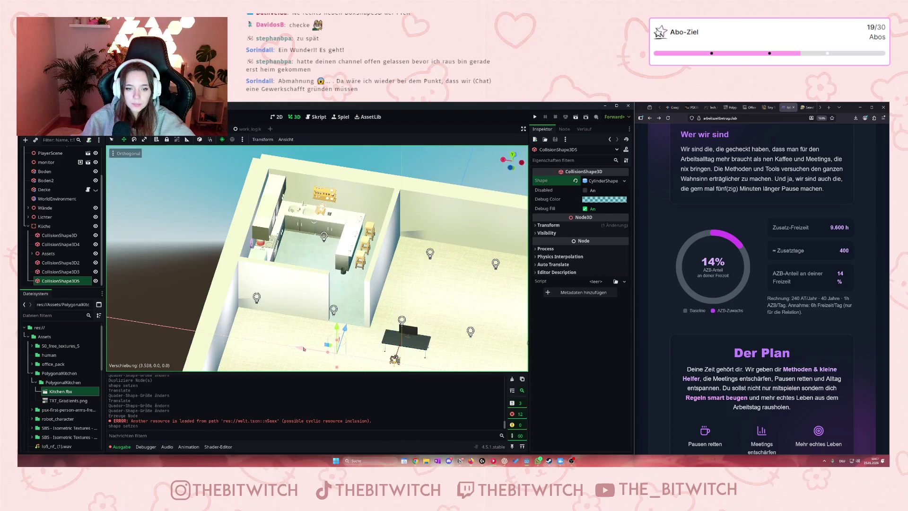
pyautogui.click(340, 337)
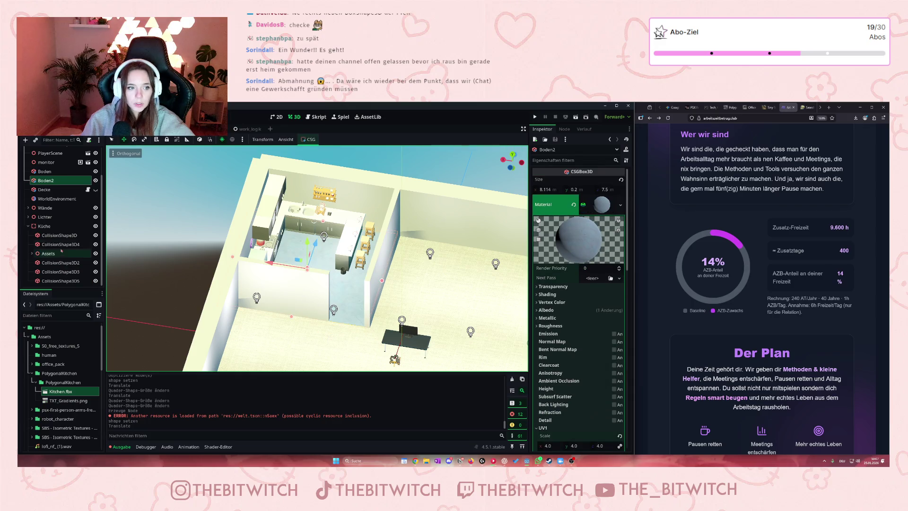
pyautogui.click(61, 235)
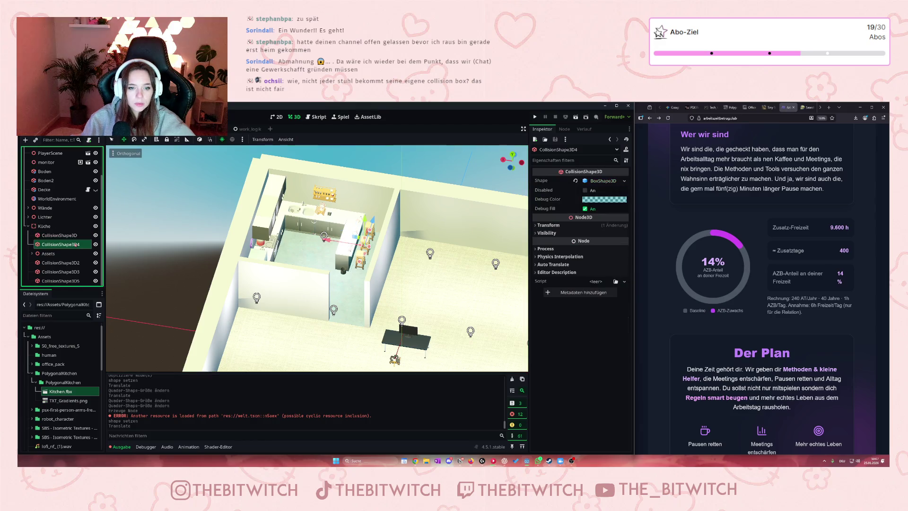
pyautogui.click(61, 281)
pyautogui.moveTo(346, 349)
pyautogui.mouseDown()
pyautogui.moveTo(331, 330)
pyautogui.moveTo(336, 322)
pyautogui.mouseUp()
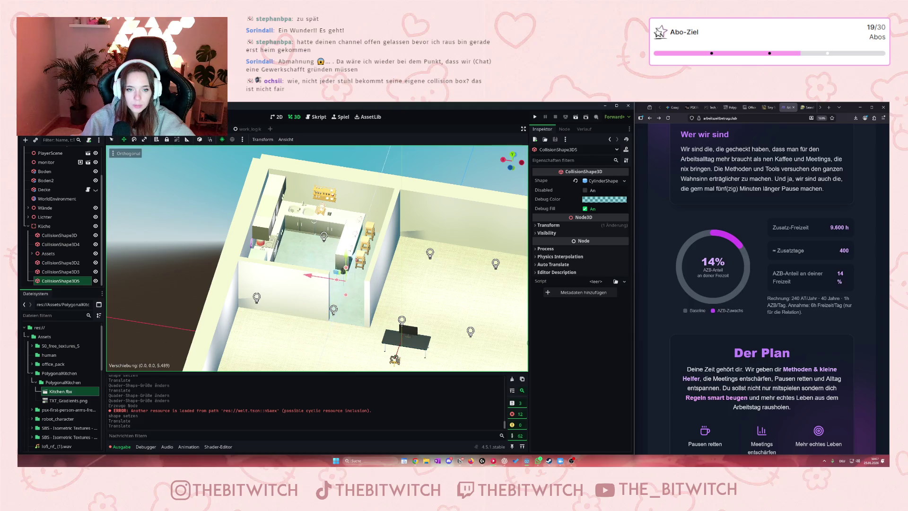
pyautogui.scroll(3, 360, 293)
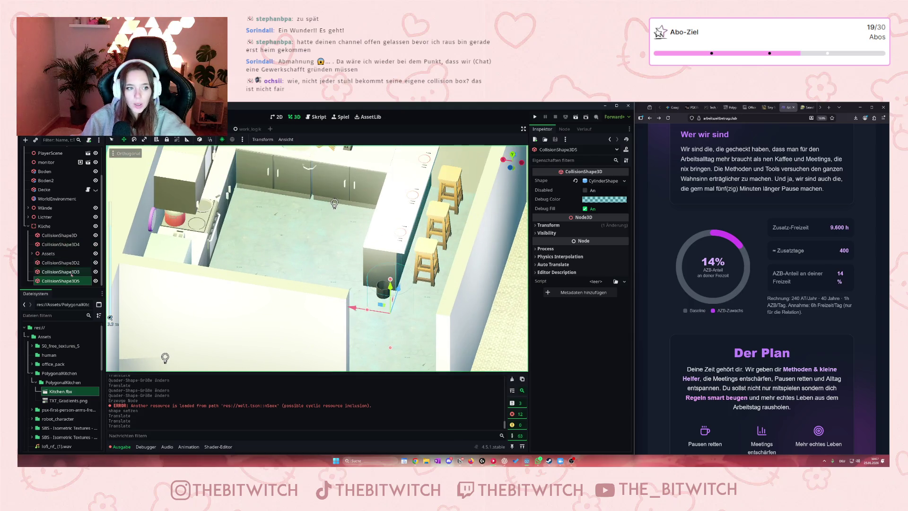
# Set the cylinder collision shape's scale to 0.2 on X, Y and Z.
pyautogui.click(550, 226)
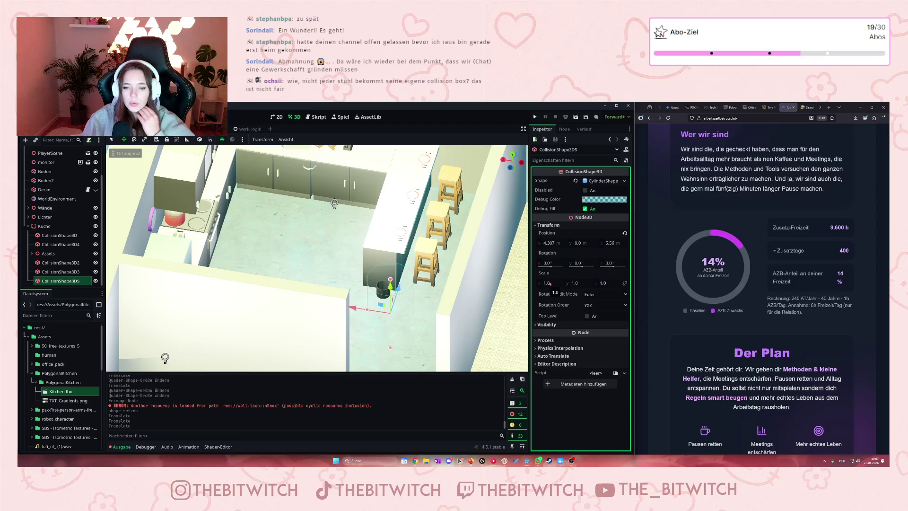
pyautogui.click(550, 284)
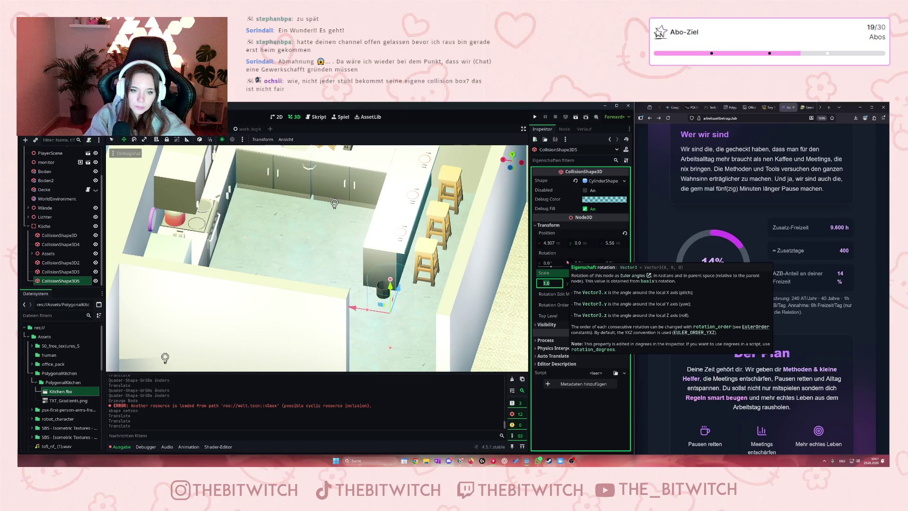
pyautogui.write('0.2')
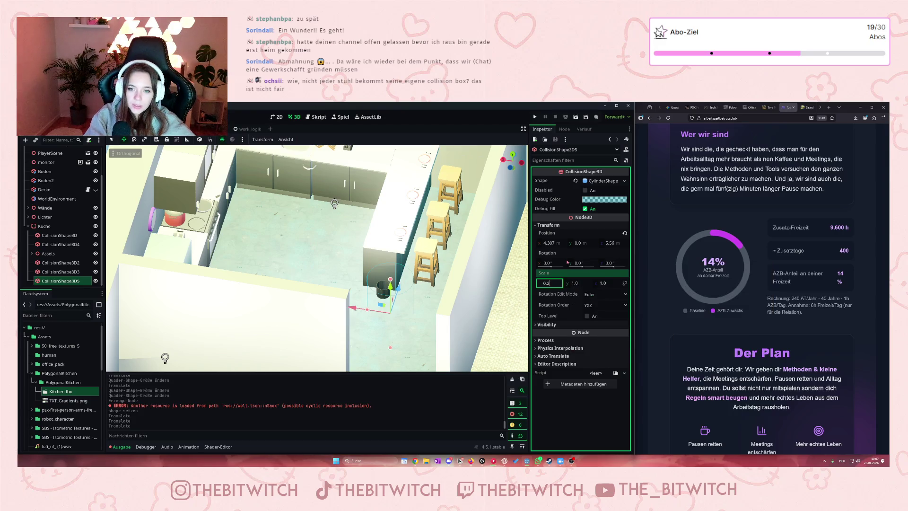
pyautogui.press('Return')
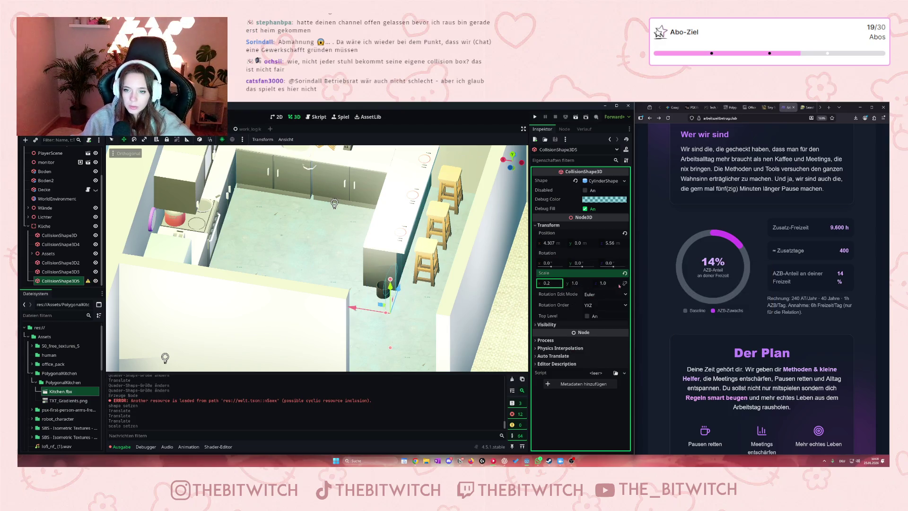
pyautogui.click(550, 284)
pyautogui.write('0')
pyautogui.press('Return')
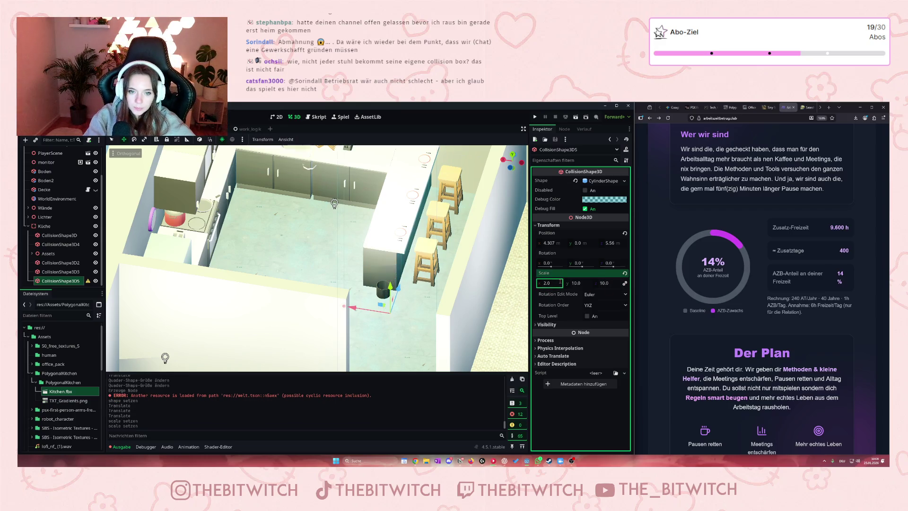
pyautogui.moveTo(560, 282); pyautogui.dragTo(560, 285)
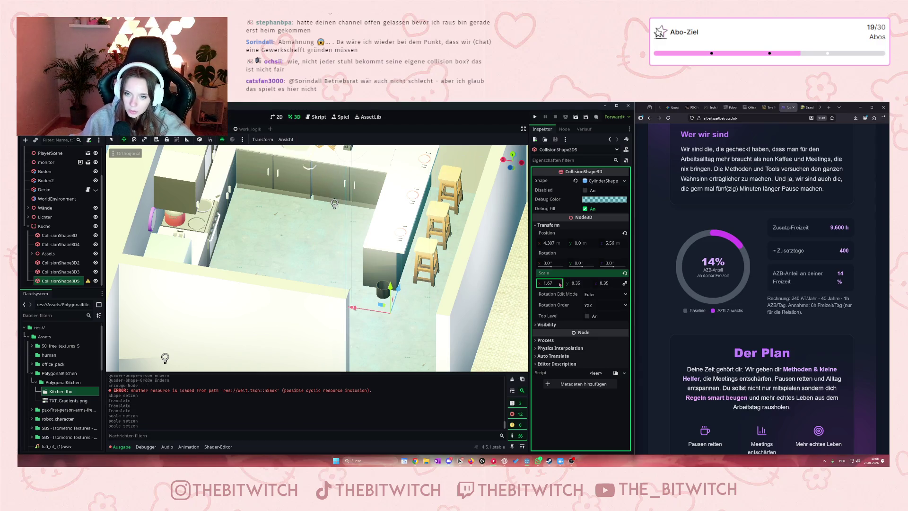
pyautogui.click(554, 284)
pyautogui.write('0.2')
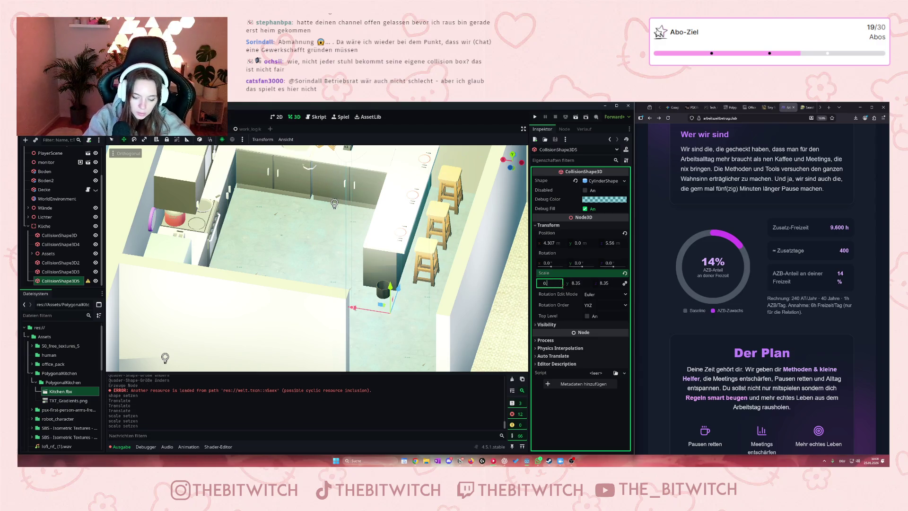
pyautogui.press('Return')
pyautogui.click(578, 284)
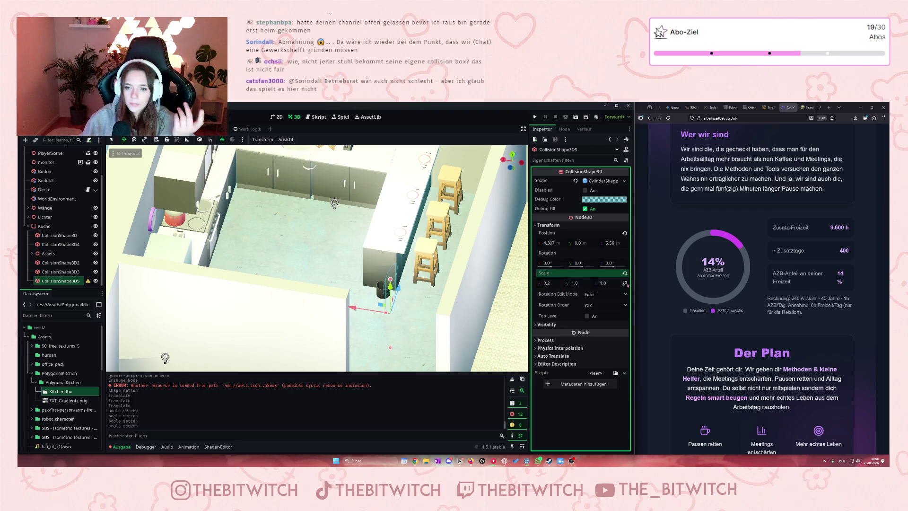
pyautogui.write('0.3')
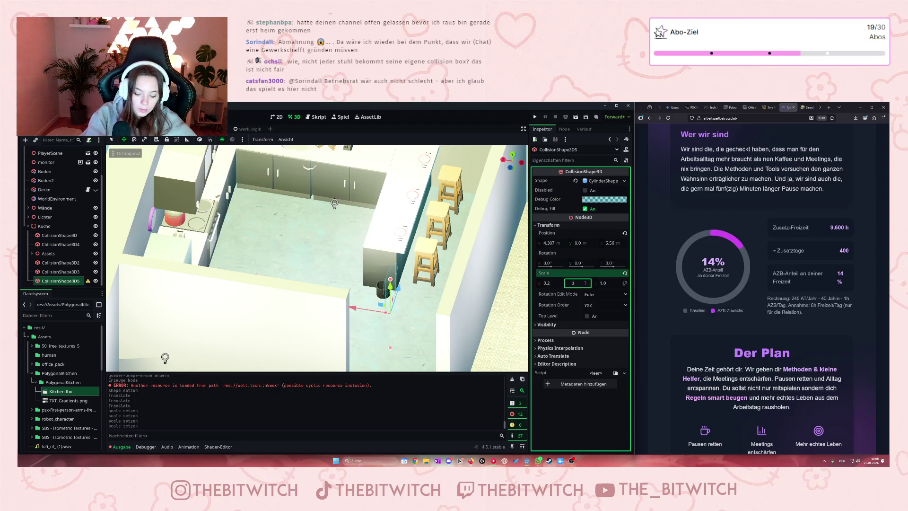
pyautogui.press('Return')
pyautogui.click(604, 283)
pyautogui.write('0.2')
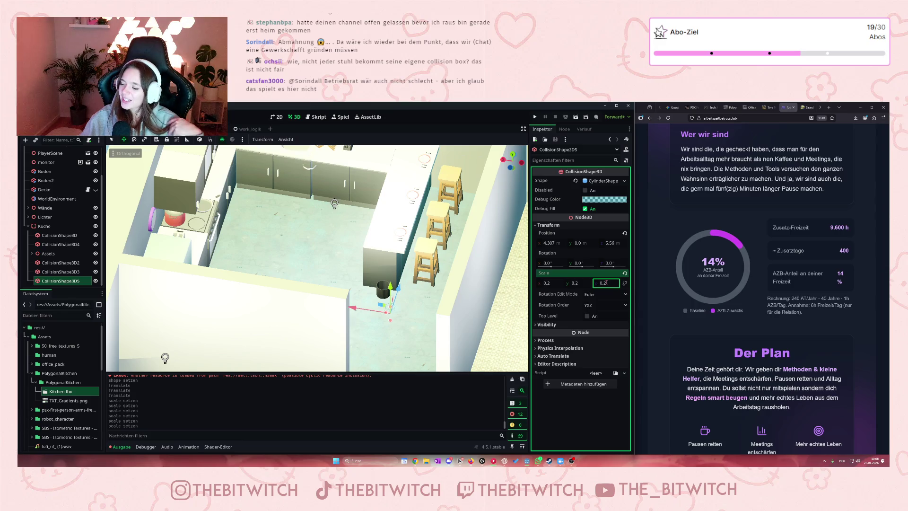
# Move the cylinder along X and up onto the trash can, then save the scene.
pyautogui.moveTo(353, 307); pyautogui.dragTo(344, 305)
pyautogui.press('y')
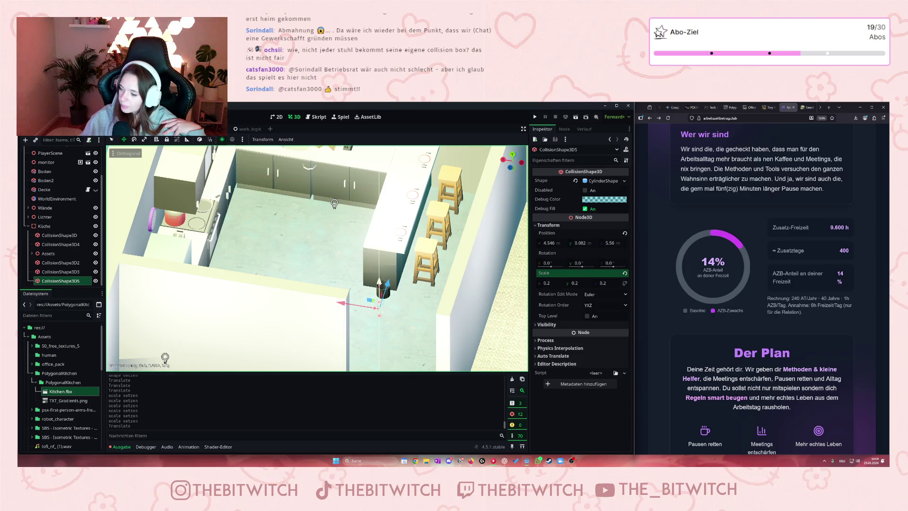
pyautogui.moveTo(379, 282)
pyautogui.mouseDown()
pyautogui.moveTo(396, 261)
pyautogui.moveTo(376, 287)
pyautogui.mouseUp()
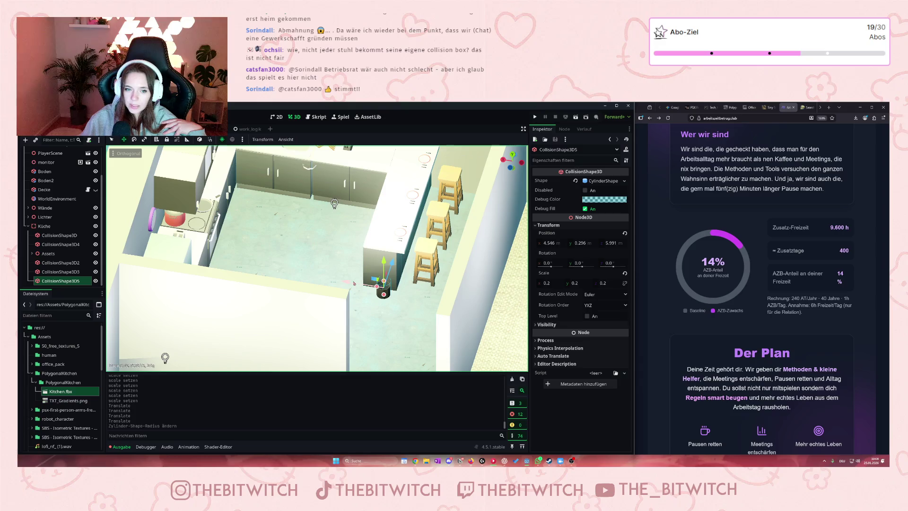
pyautogui.moveTo(347, 284)
pyautogui.mouseDown()
pyautogui.moveTo(384, 283)
pyautogui.moveTo(347, 283)
pyautogui.mouseUp()
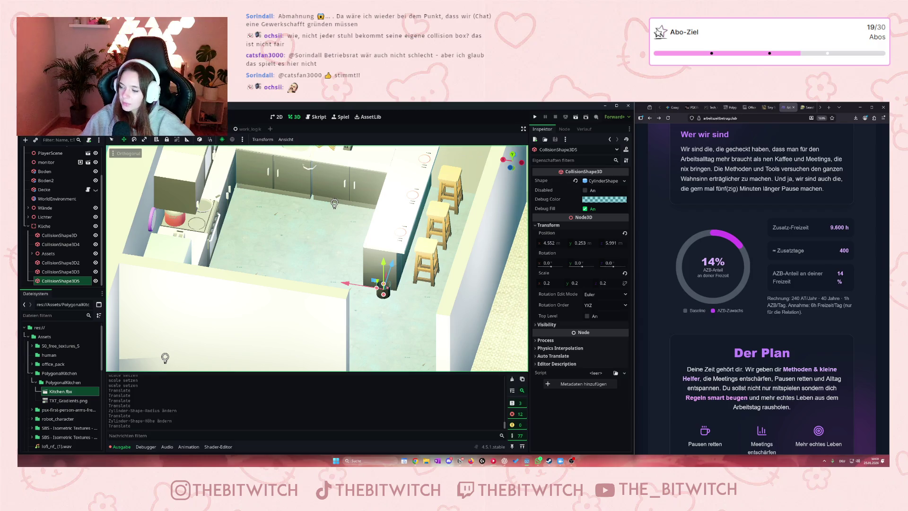
pyautogui.click(412, 308)
pyautogui.hotkey('ctrl', 's')
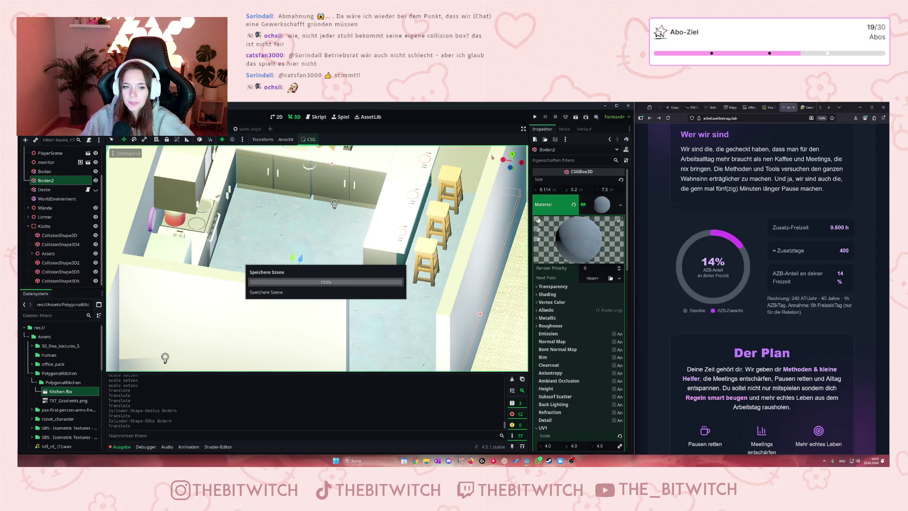
# Run the game with F5, walk around the kitchen with W and S, then stop it.
pyautogui.press('F5')
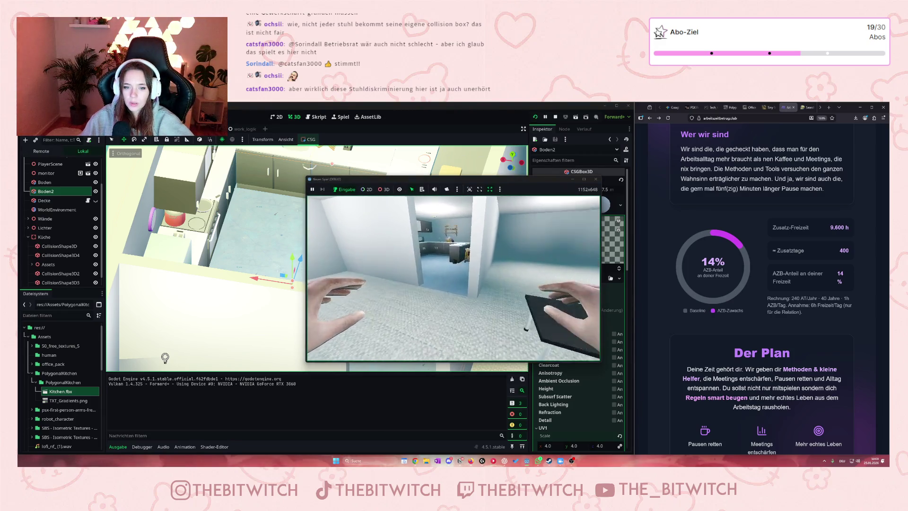
pyautogui.press('w')
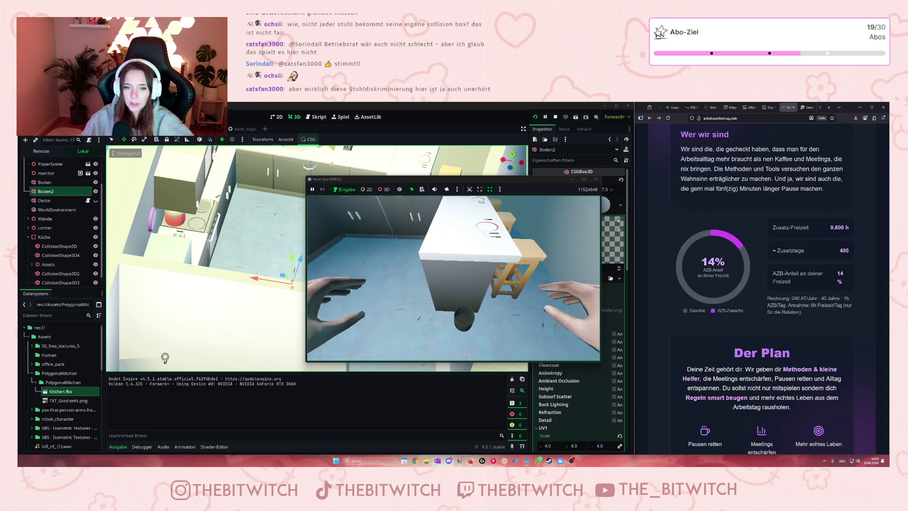
pyautogui.press('w')
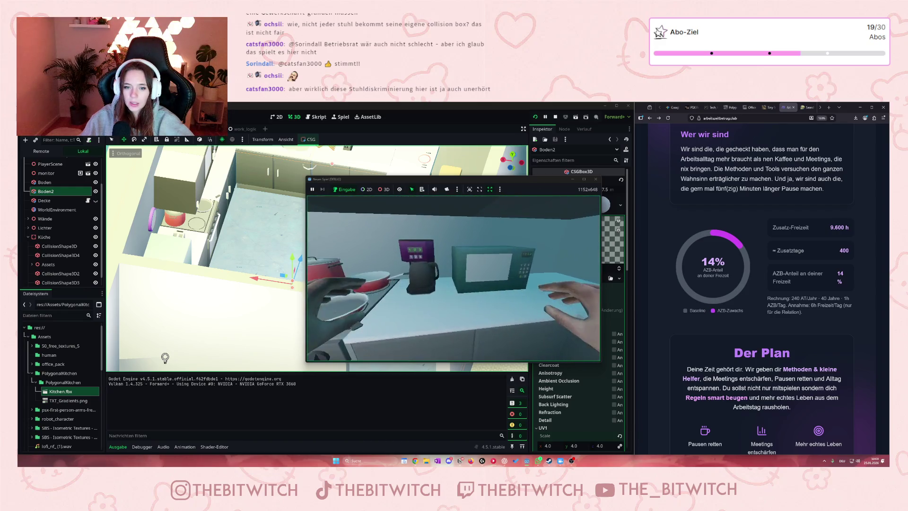
pyautogui.press('w')
pyautogui.press('w')
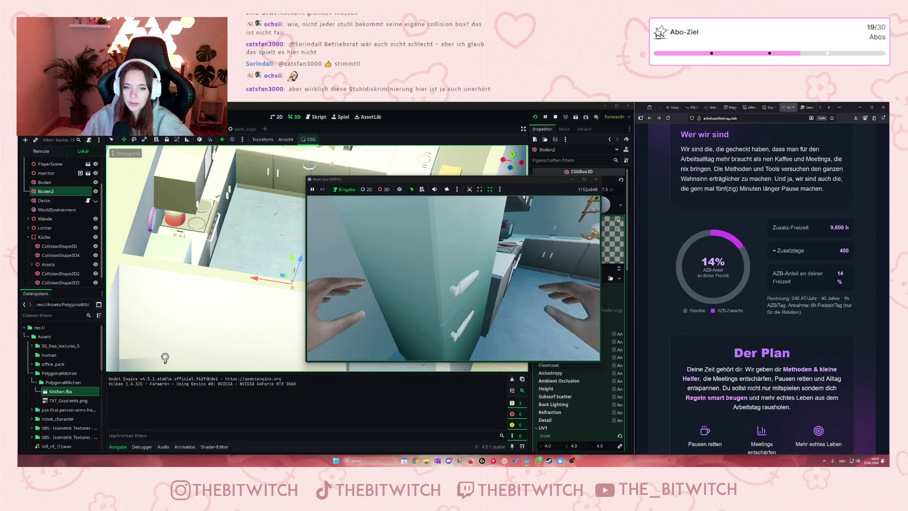
pyautogui.press('w')
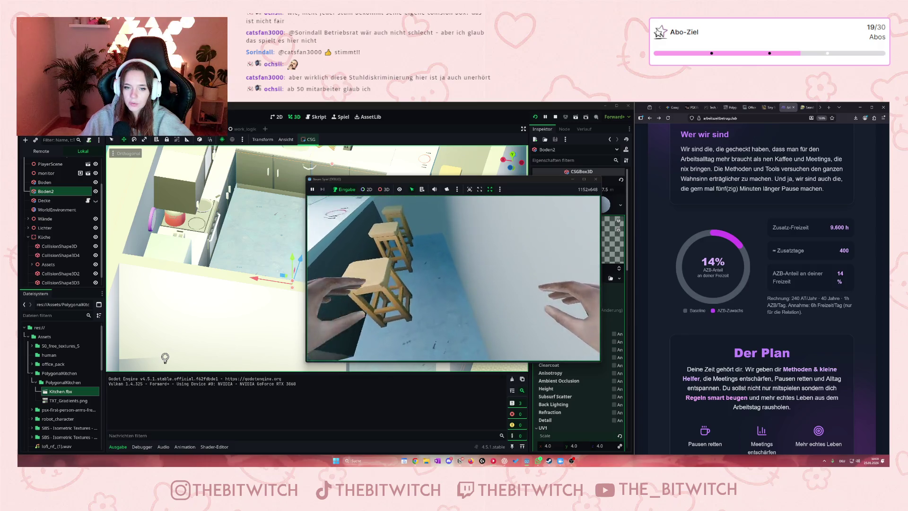
pyautogui.press('w')
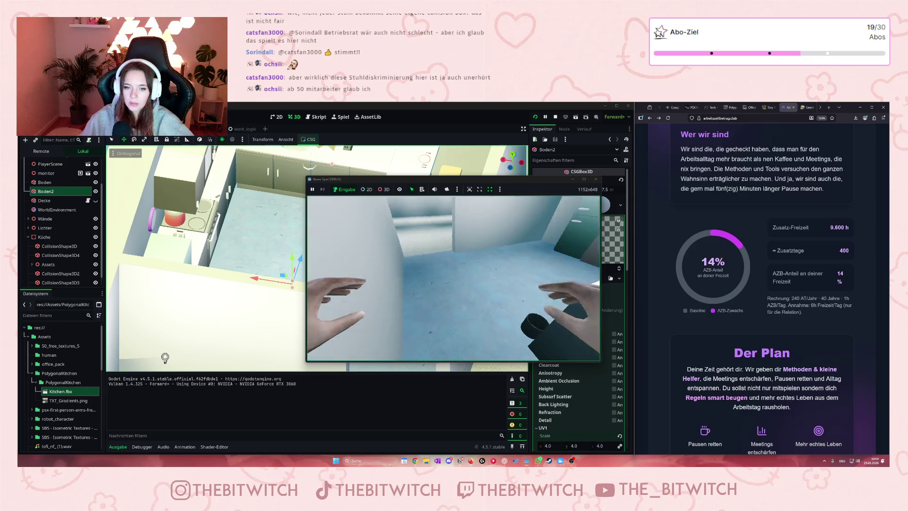
pyautogui.press('s')
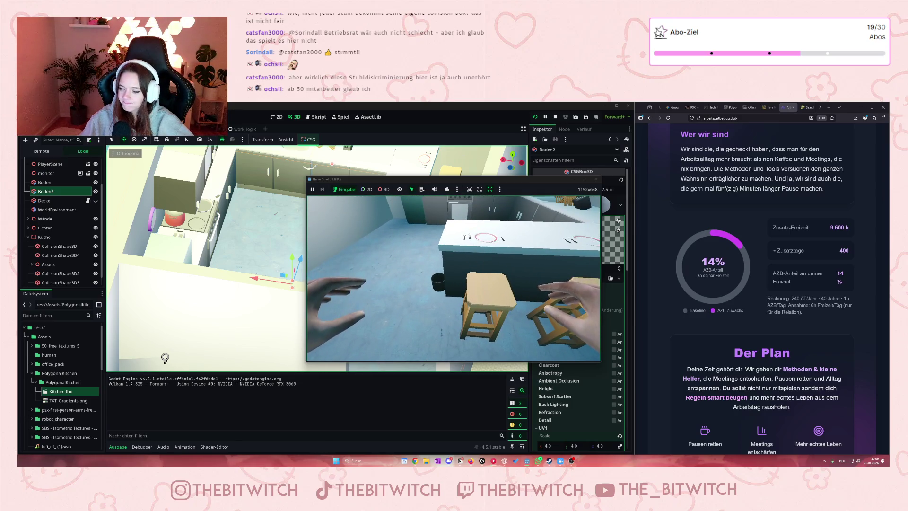
pyautogui.moveTo(555, 239)
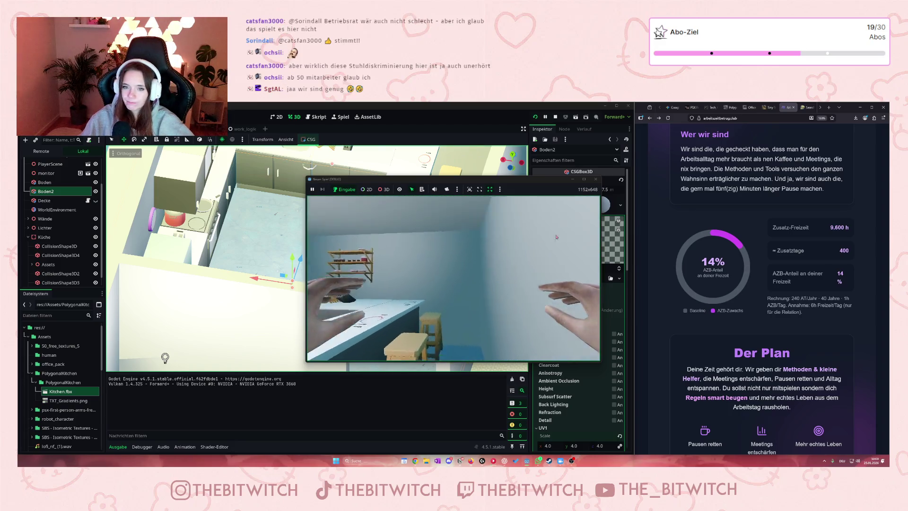
pyautogui.click(596, 179)
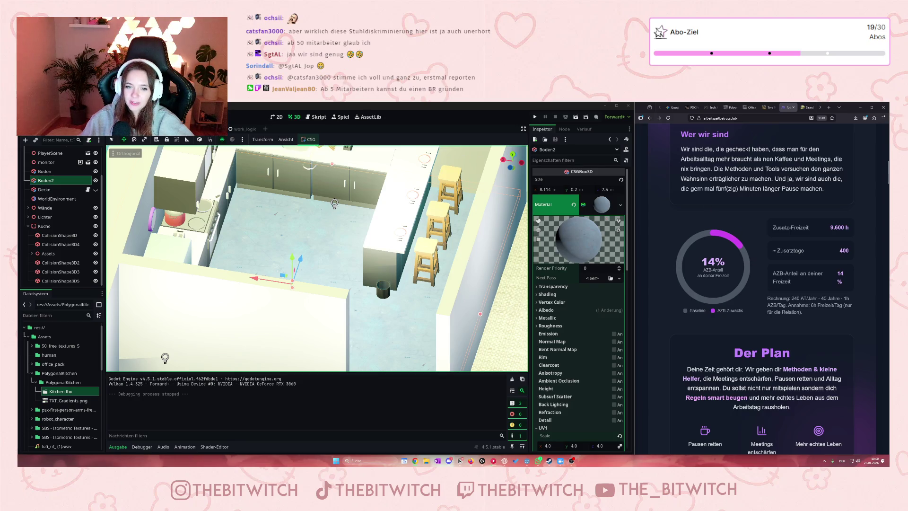
# Inspect a stool and the CollisionShape3D2, CollisionShape3D5 and CollisionShape3D4 nodes by the counter.
pyautogui.click(426, 263)
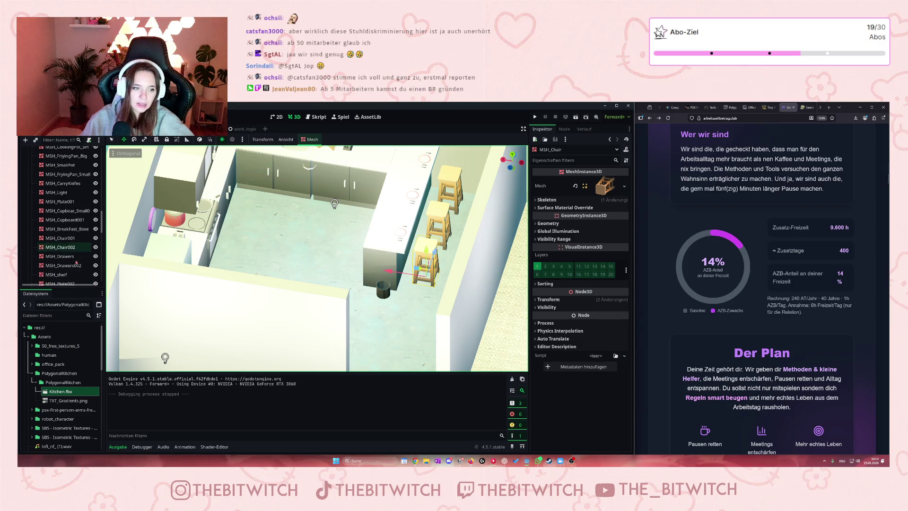
pyautogui.scroll(-5, 76, 261)
pyautogui.click(76, 259)
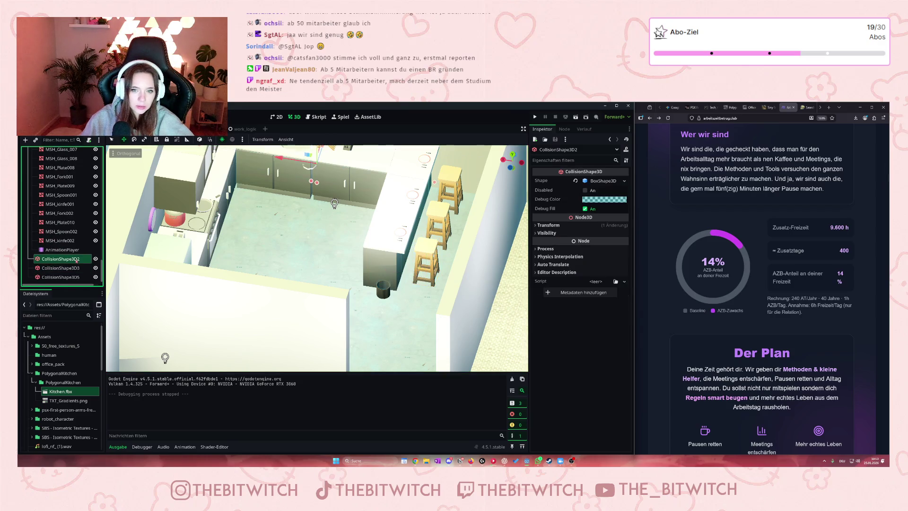
pyautogui.click(71, 277)
pyautogui.scroll(5, 76, 261)
pyautogui.scroll(10, 76, 262)
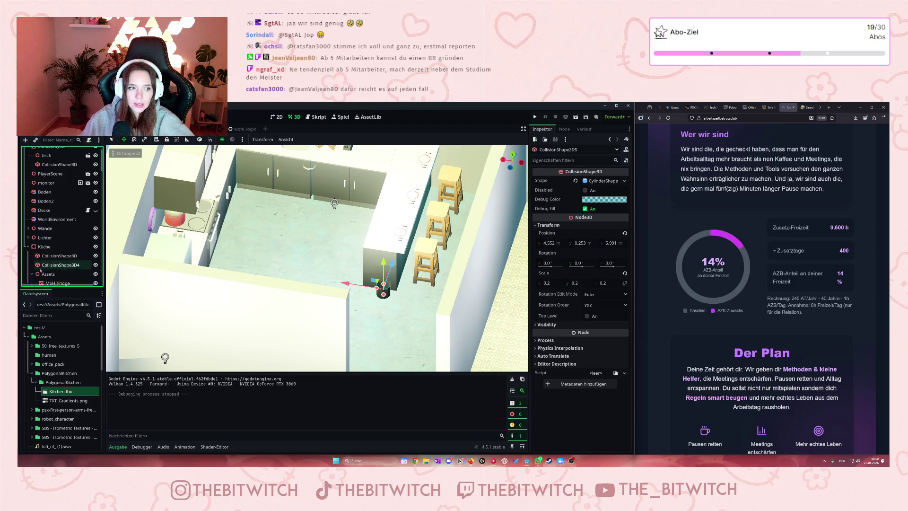
pyautogui.click(32, 273)
pyautogui.click(59, 265)
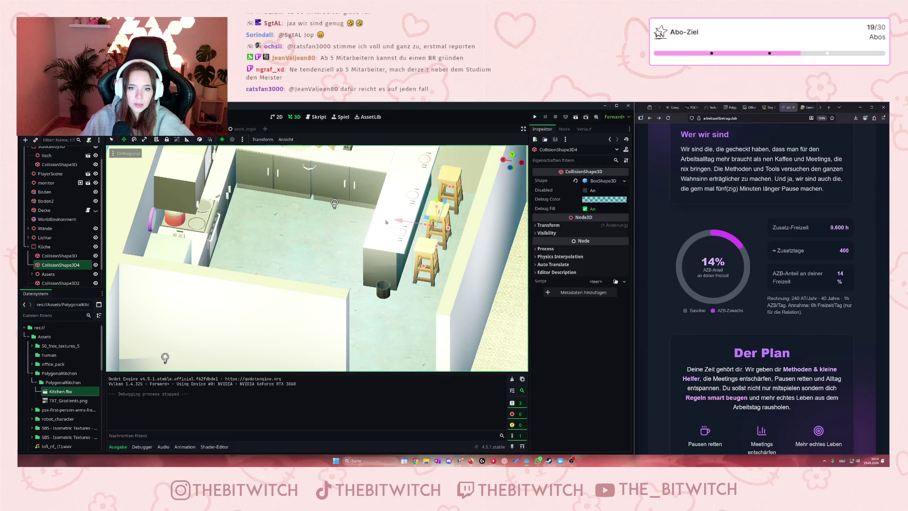
pyautogui.scroll(2, 378, 220)
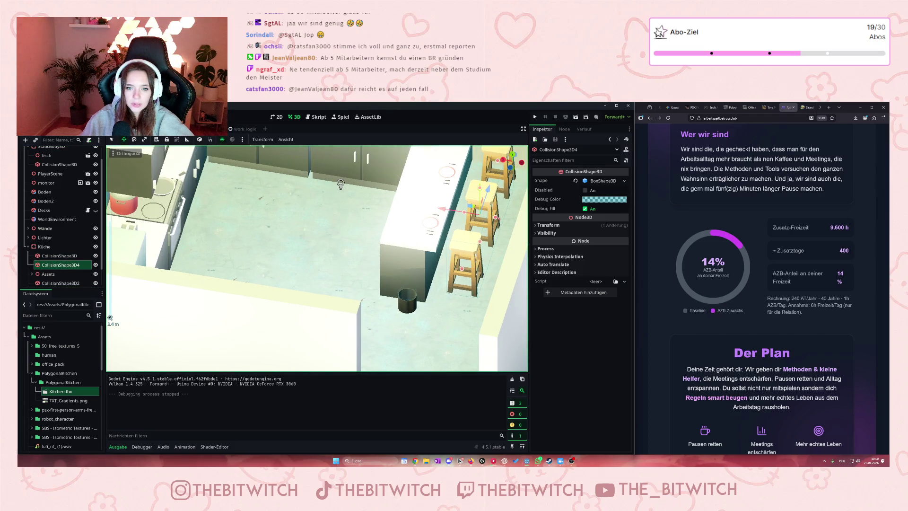
pyautogui.press('KP_8')
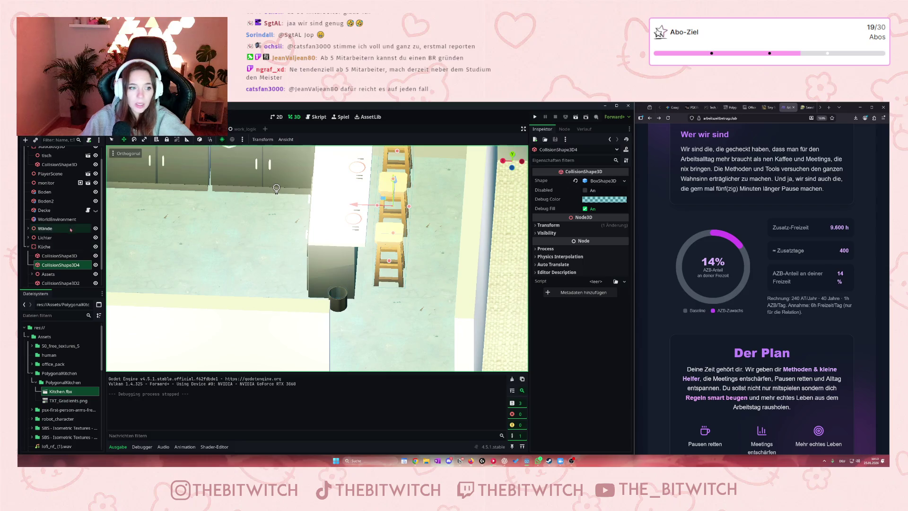
pyautogui.scroll(-1, 52, 257)
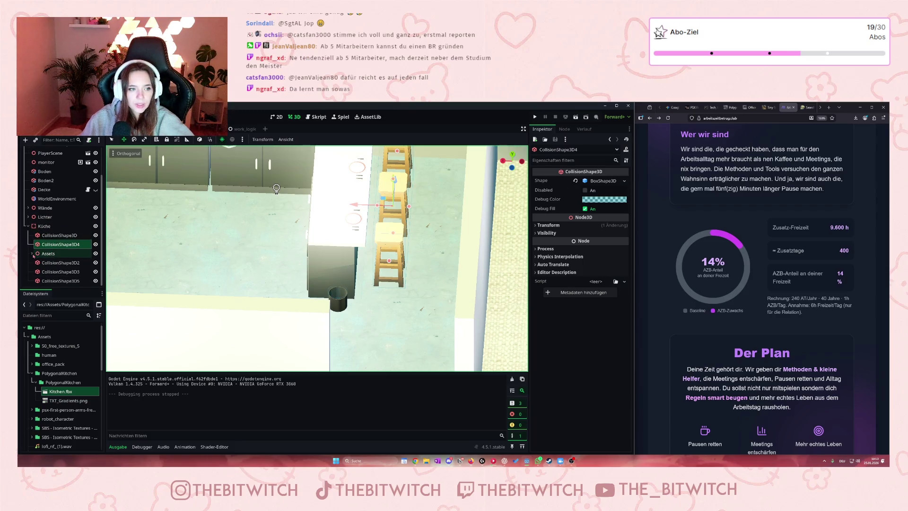
# Select the three stool meshes and move them further left with G.
pyautogui.click(32, 254)
pyautogui.scroll(-5, 52, 241)
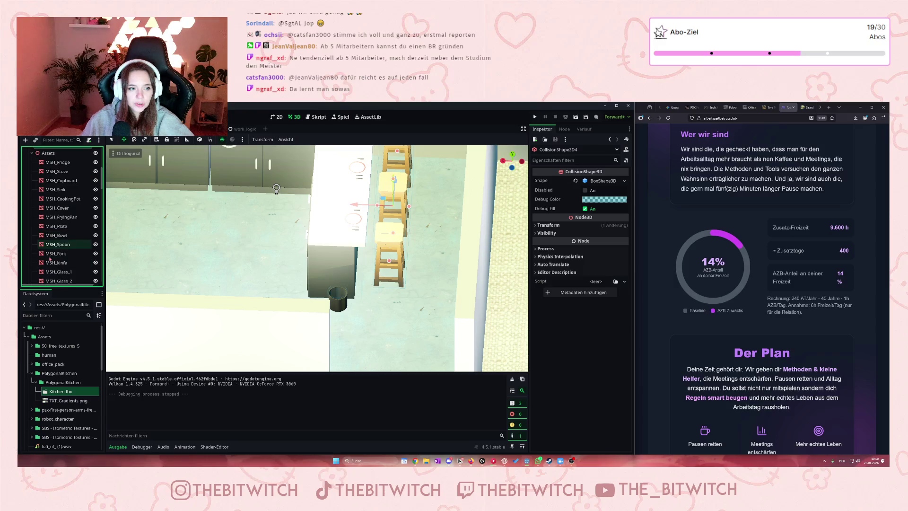
pyautogui.scroll(-3, 54, 233)
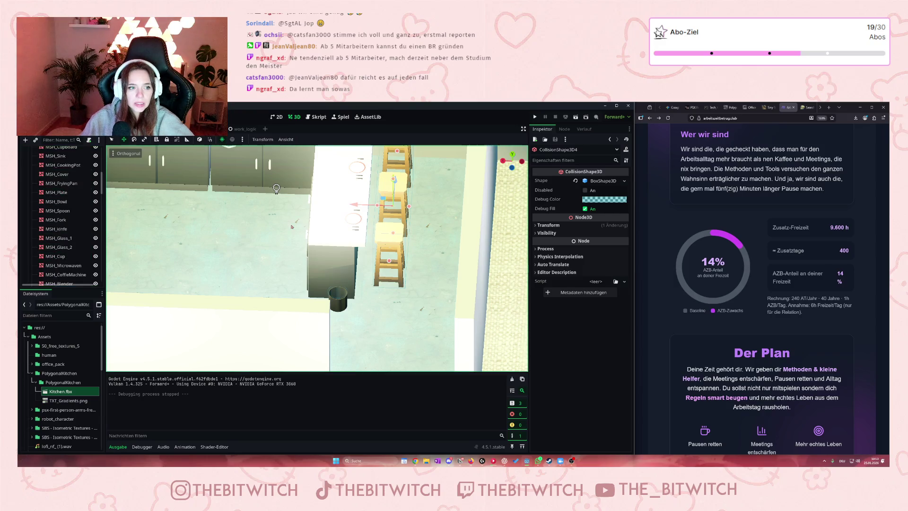
pyautogui.click(391, 242)
pyautogui.scroll(-2, 82, 250)
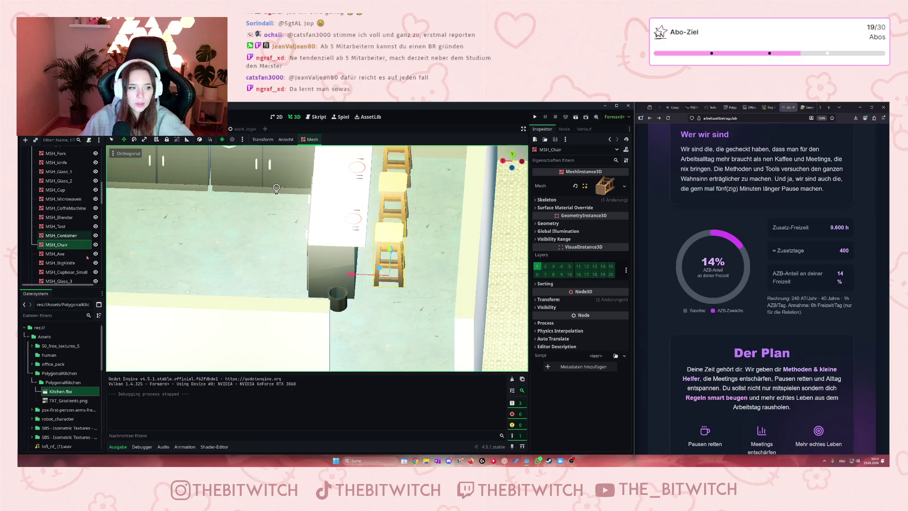
pyautogui.scroll(-2, 82, 250)
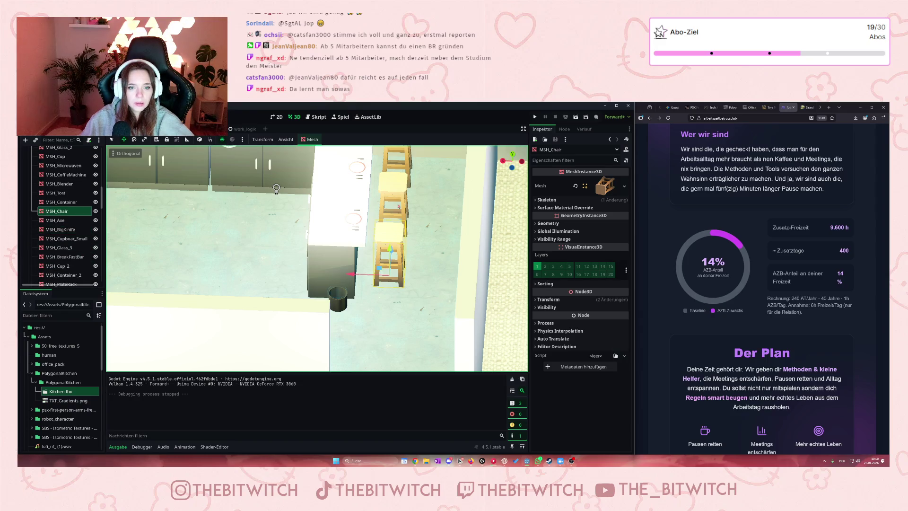
pyautogui.keyDown('shift'); pyautogui.click(399, 186); pyautogui.keyUp('shift')
pyautogui.keyDown('shift'); pyautogui.click(392, 208); pyautogui.keyUp('shift')
pyautogui.press('g')
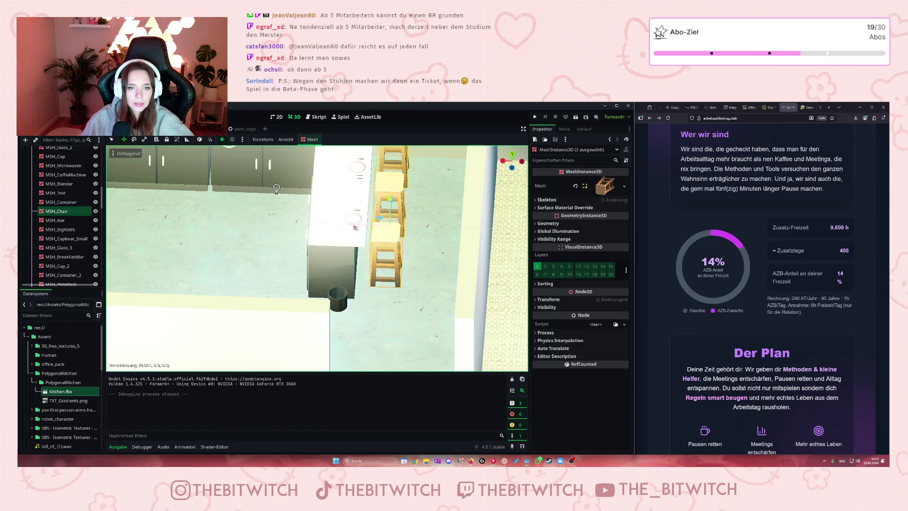
pyautogui.click(351, 227)
# Drag the CollisionShape3D4 box left along X, then save and run the scene.
pyautogui.scroll(5, 56, 227)
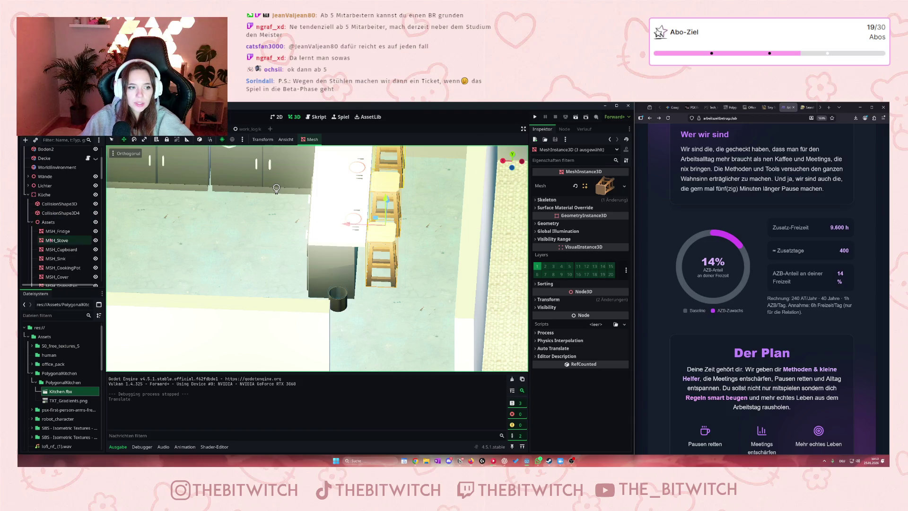
pyautogui.click(31, 222)
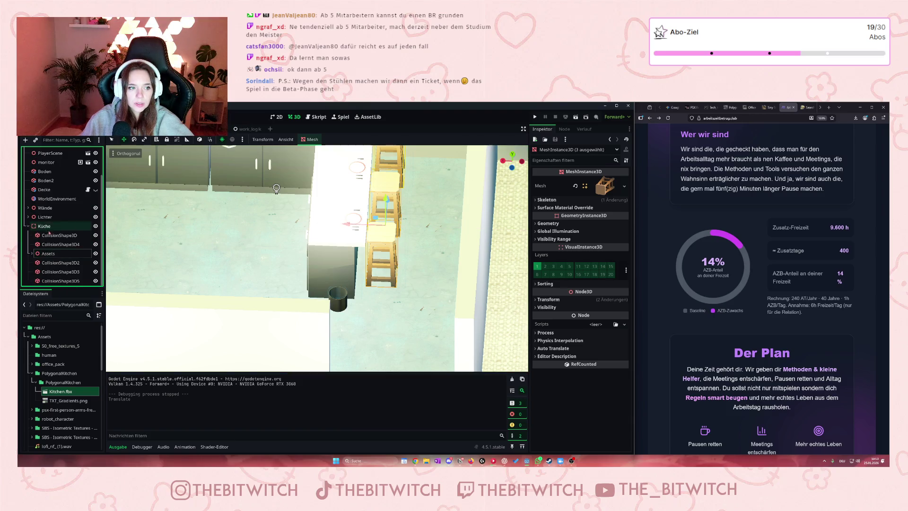
pyautogui.click(67, 272)
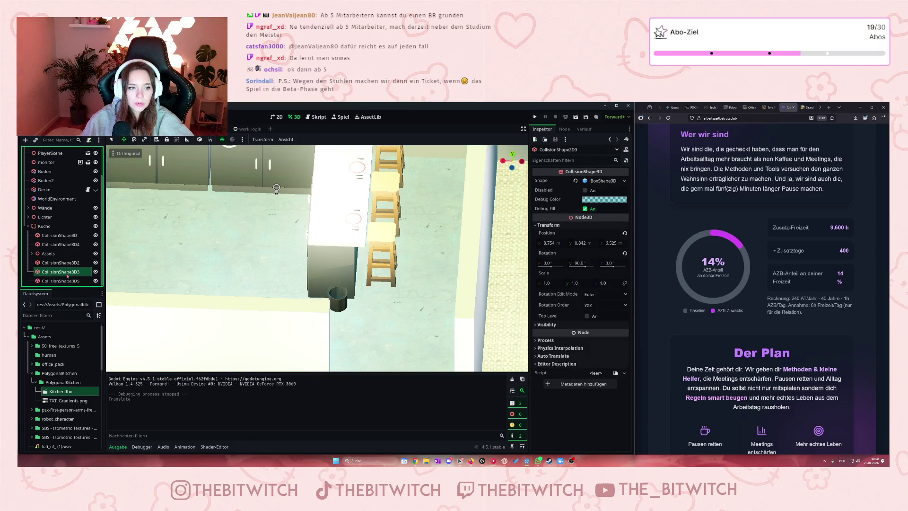
pyautogui.click(59, 244)
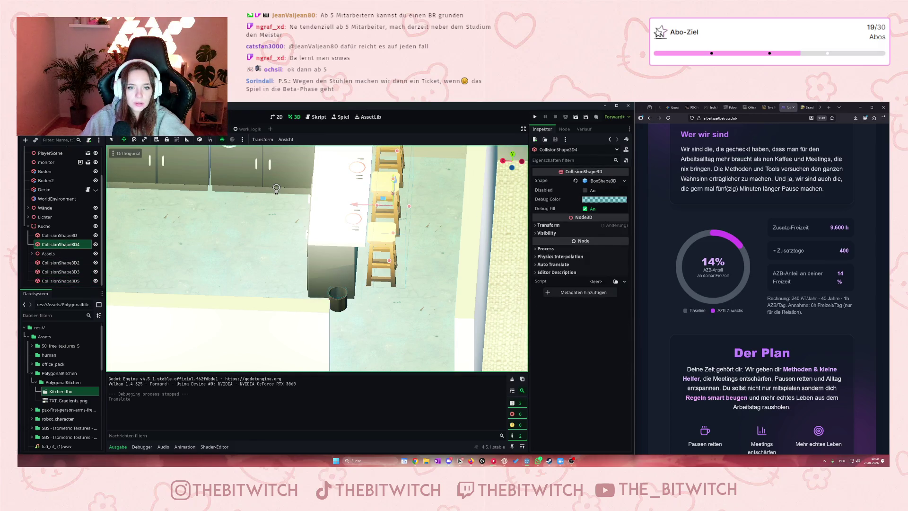
pyautogui.moveTo(358, 206); pyautogui.dragTo(351, 207)
pyautogui.click(535, 117)
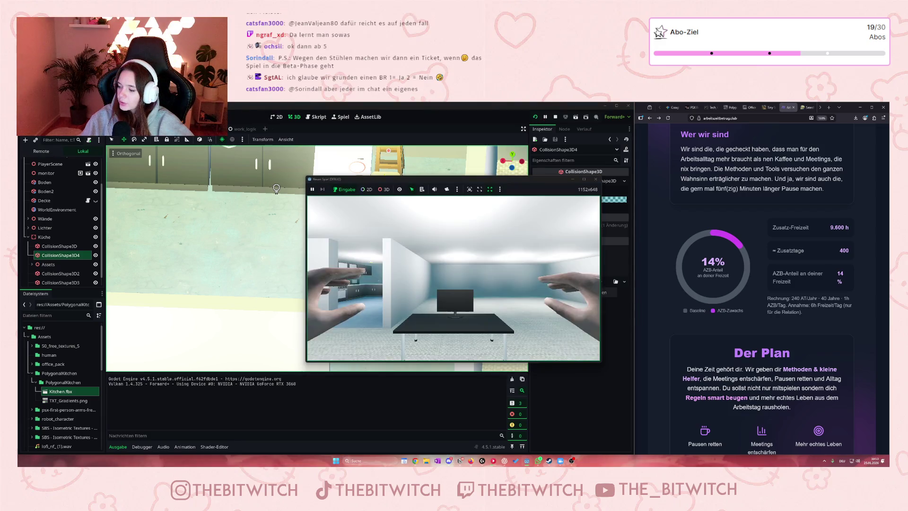
# Walk with WASD from the office desk to the table and into the kitchen, then stop with F8.
pyautogui.press('w')
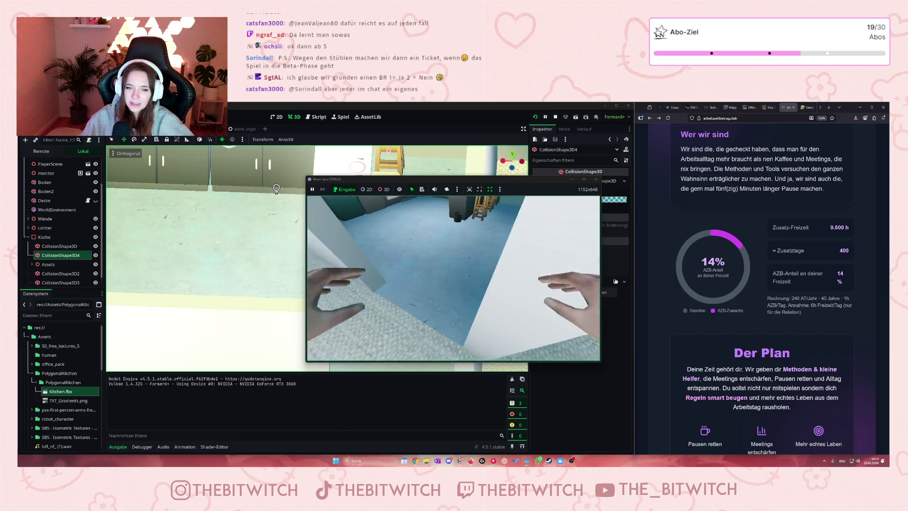
pyautogui.press('w')
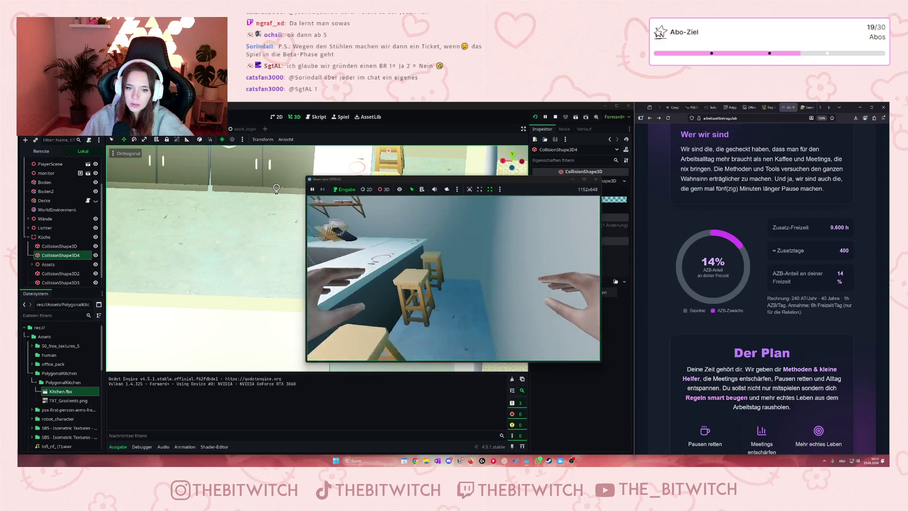
pyautogui.press('w')
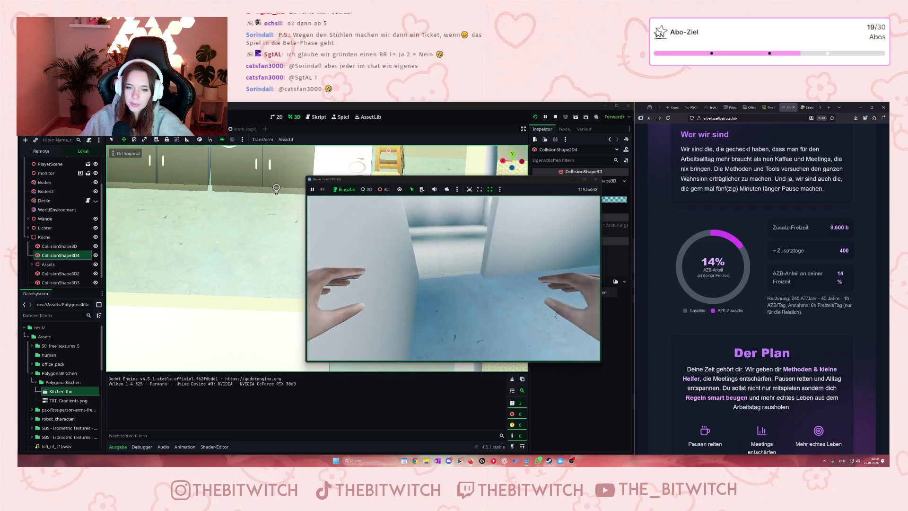
pyautogui.press('w')
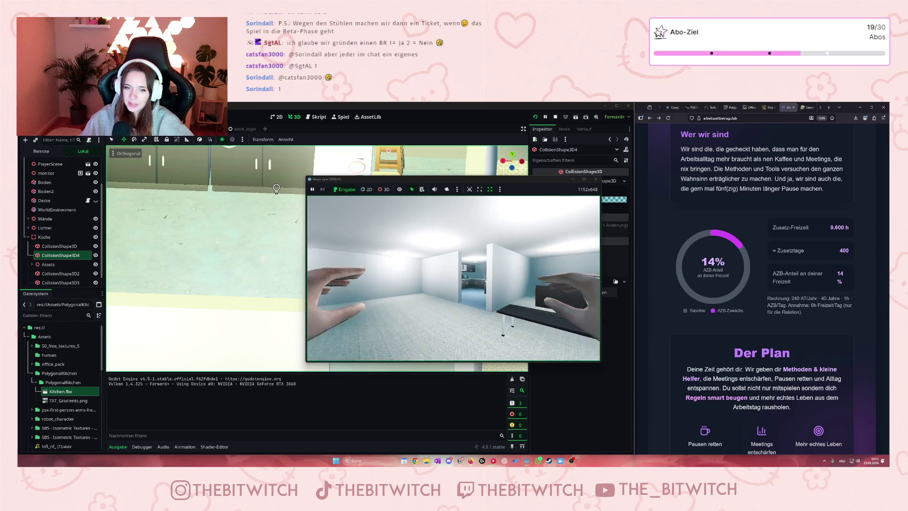
pyautogui.press('w')
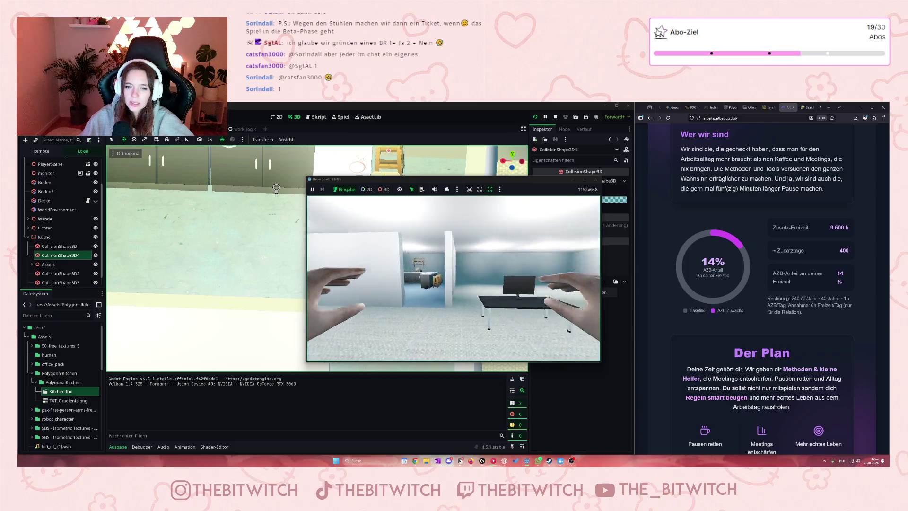
pyautogui.press('w')
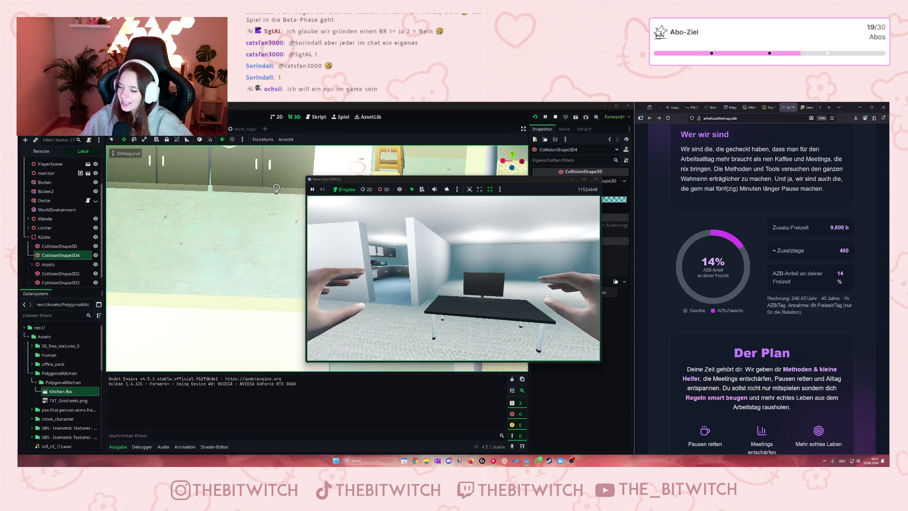
pyautogui.press('s')
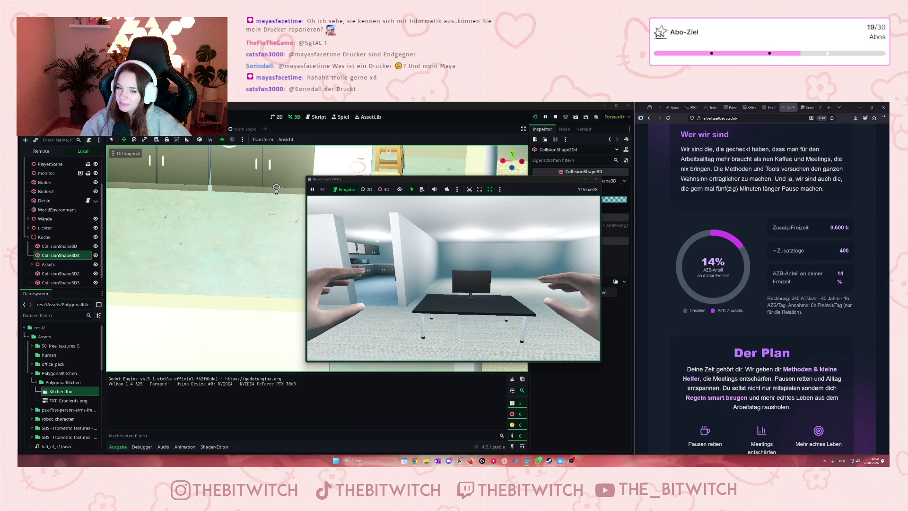
pyautogui.press('w')
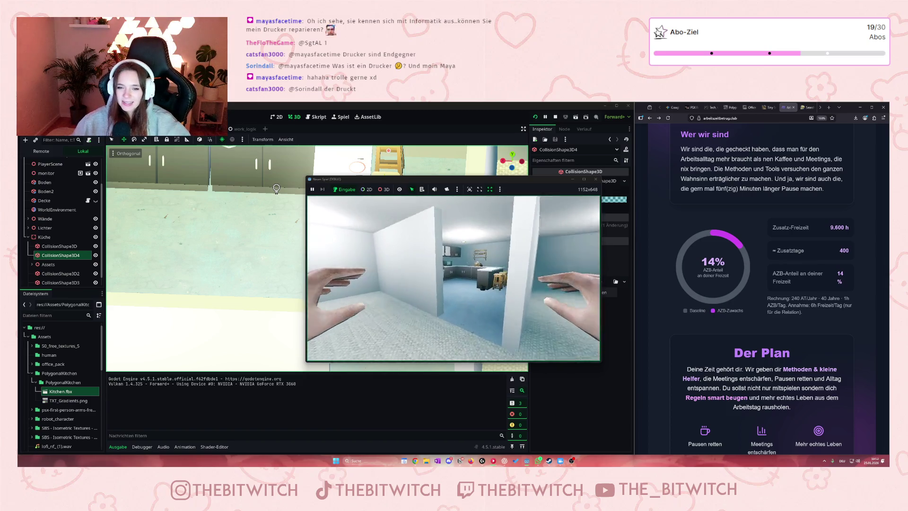
pyautogui.press('w')
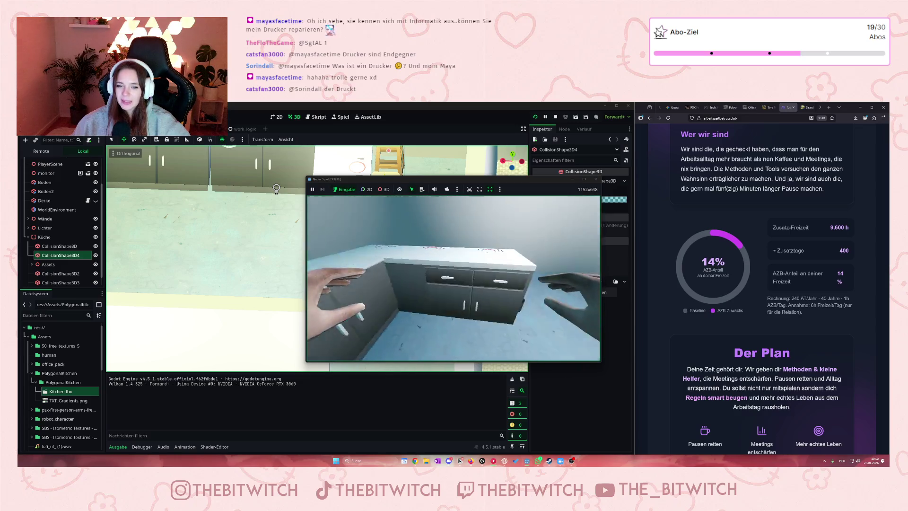
pyautogui.press('w')
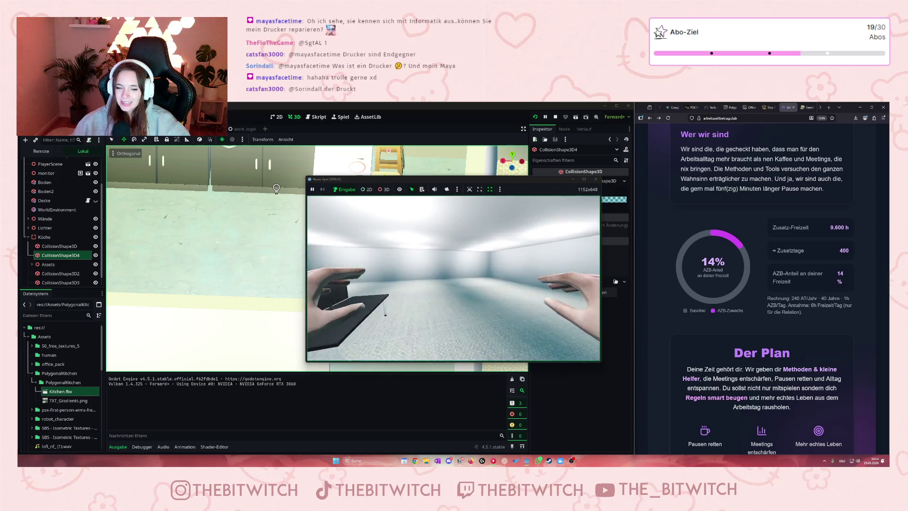
pyautogui.moveTo(453, 279)
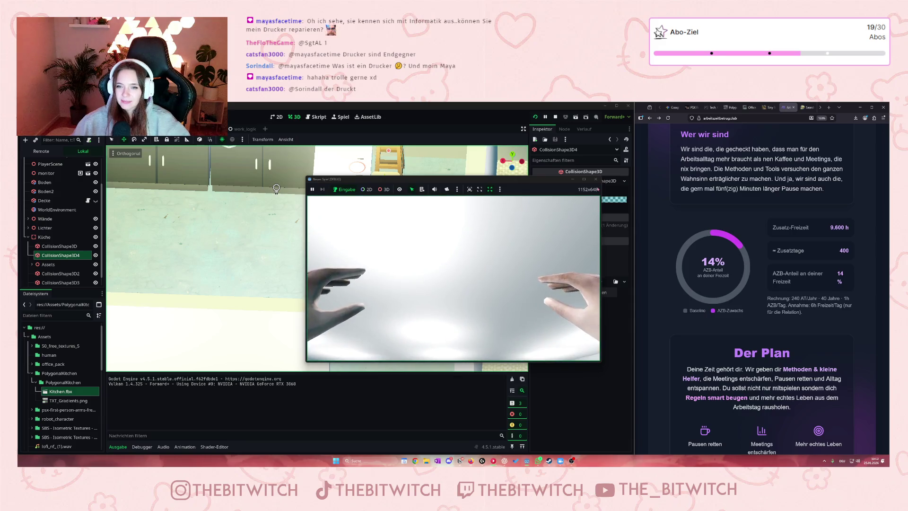
pyautogui.press('F8')
# Orbit the viewport through top-down, angled and front views of the office and kitchen.
pyautogui.scroll(-5, 450, 313)
pyautogui.scroll(-2, 450, 313)
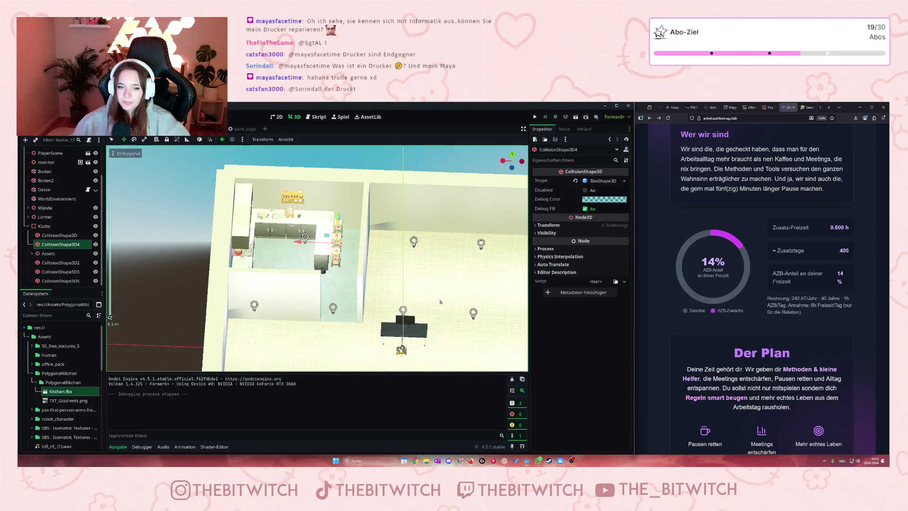
pyautogui.scroll(-3, 450, 314)
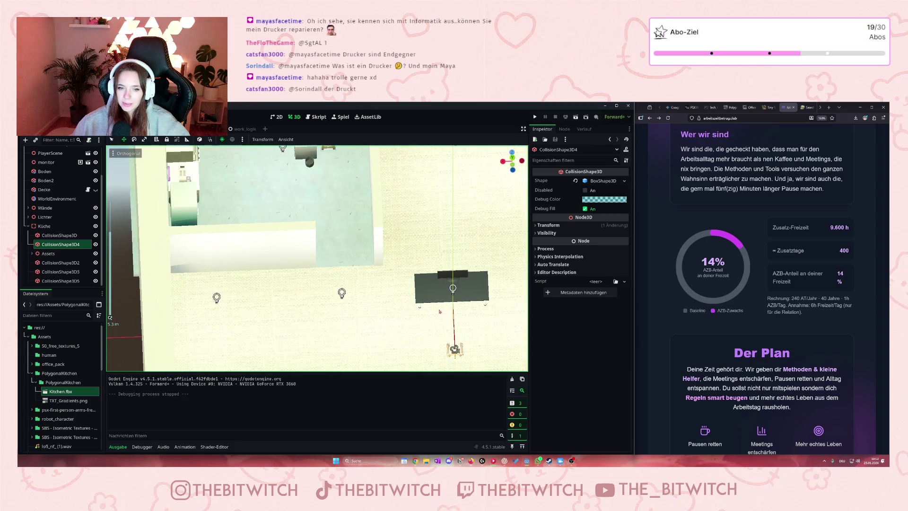
pyautogui.moveTo(450, 313); pyautogui.dragTo(443, 293)
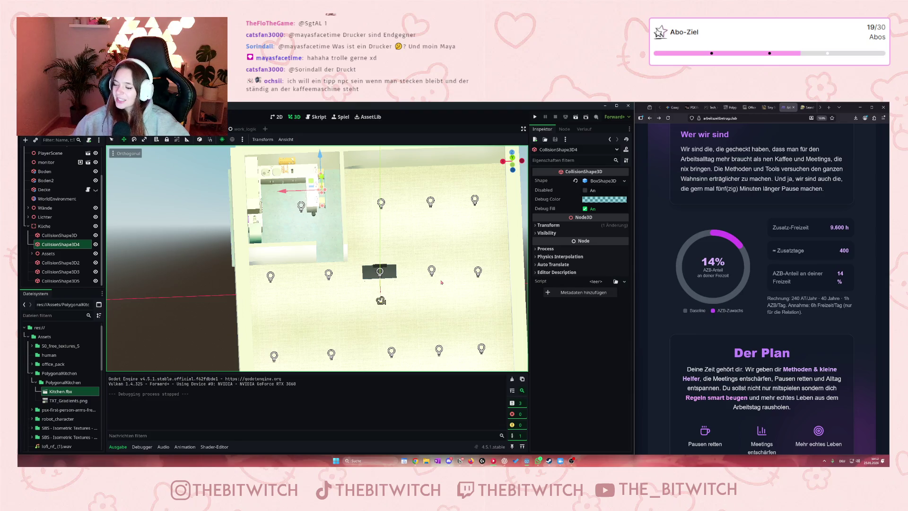
pyautogui.scroll(6, 441, 282)
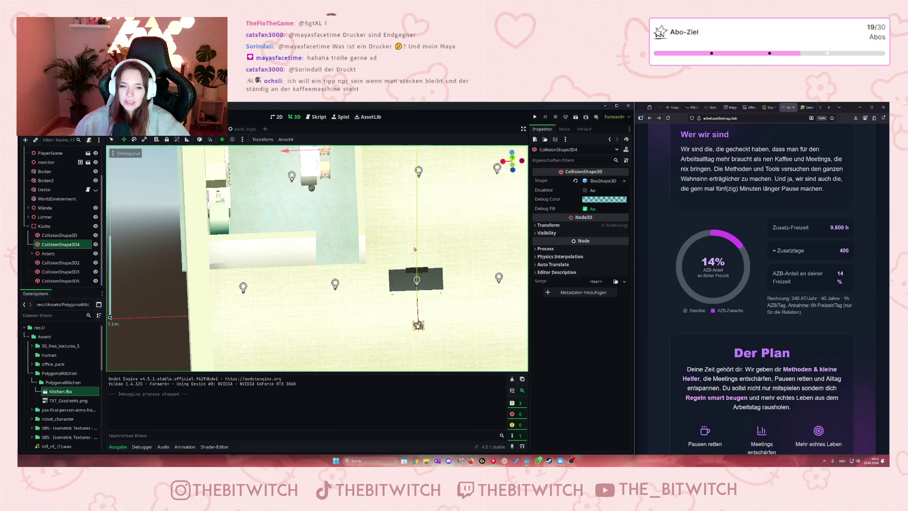
pyautogui.scroll(-4, 392, 216)
pyautogui.moveTo(374, 209); pyautogui.dragTo(392, 215)
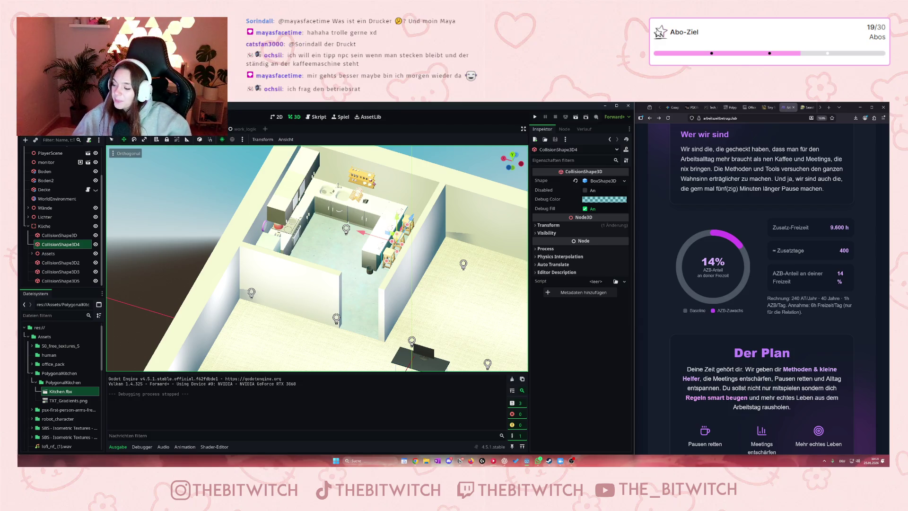
pyautogui.moveTo(421, 299); pyautogui.dragTo(440, 301)
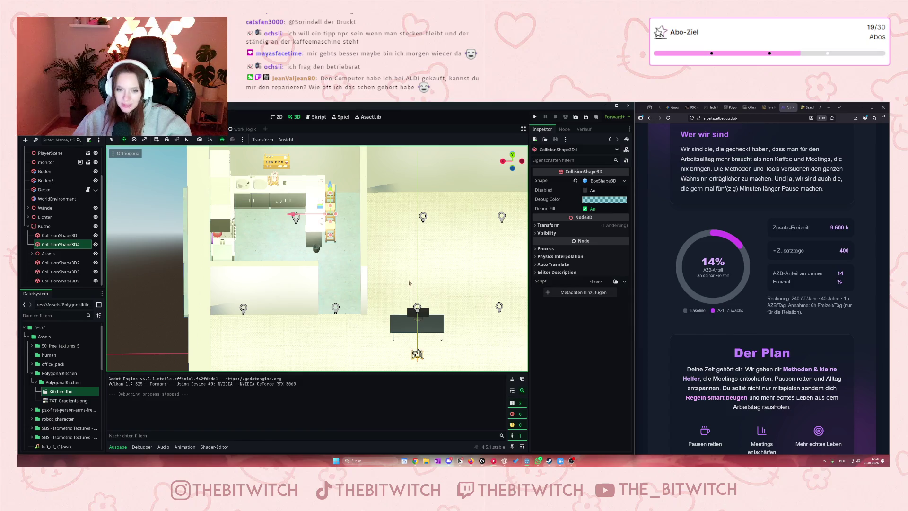
pyautogui.moveTo(394, 269); pyautogui.dragTo(390, 302)
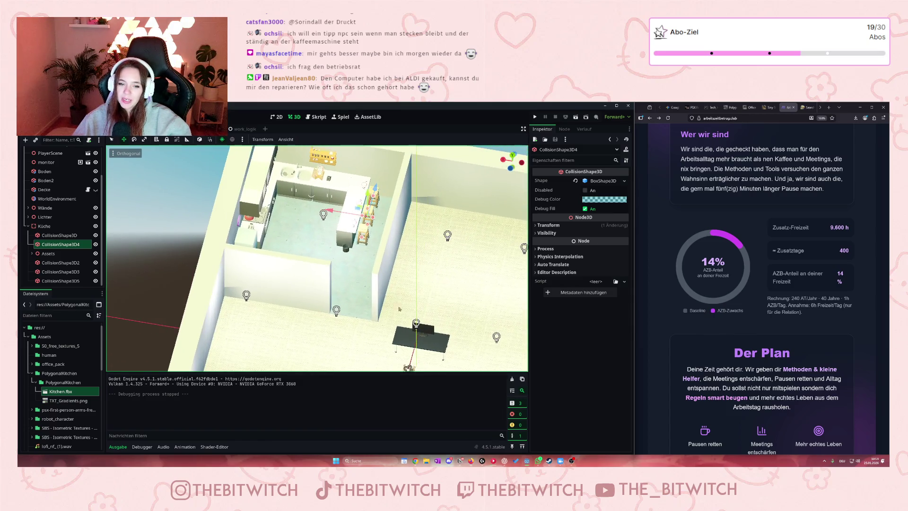
# Move the monitor node under the StaticBody3D that holds the table.
pyautogui.click(426, 344)
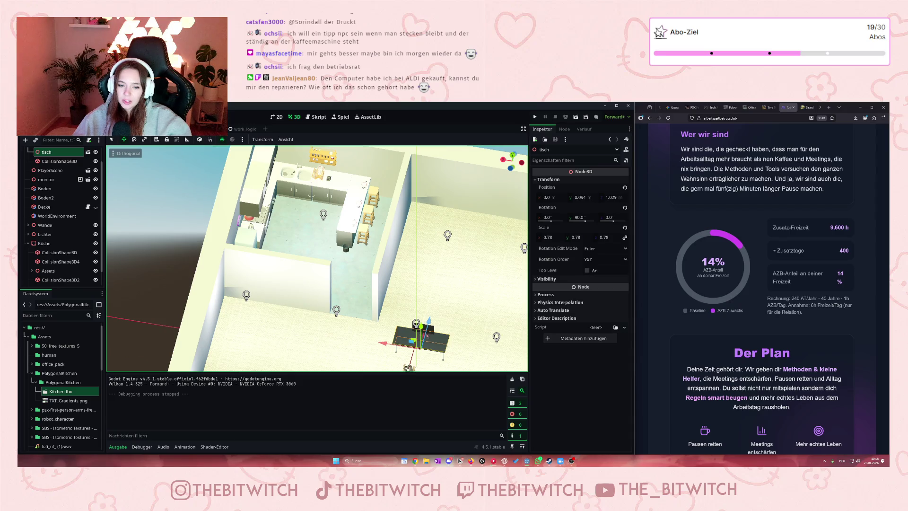
pyautogui.scroll(2, 73, 189)
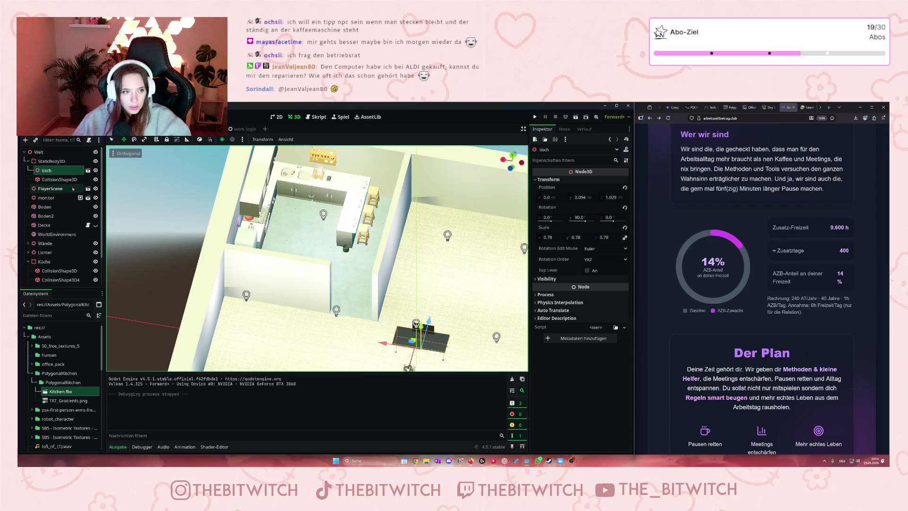
pyautogui.click(52, 180)
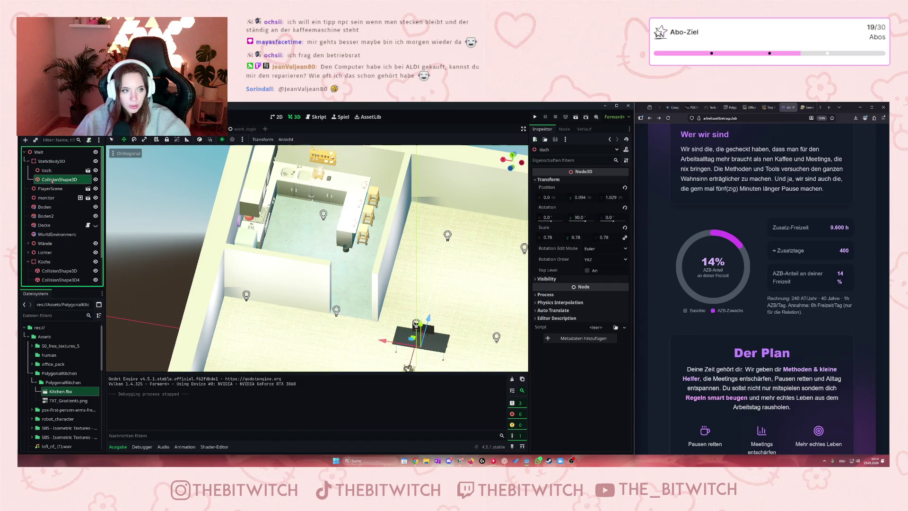
pyautogui.click(26, 162)
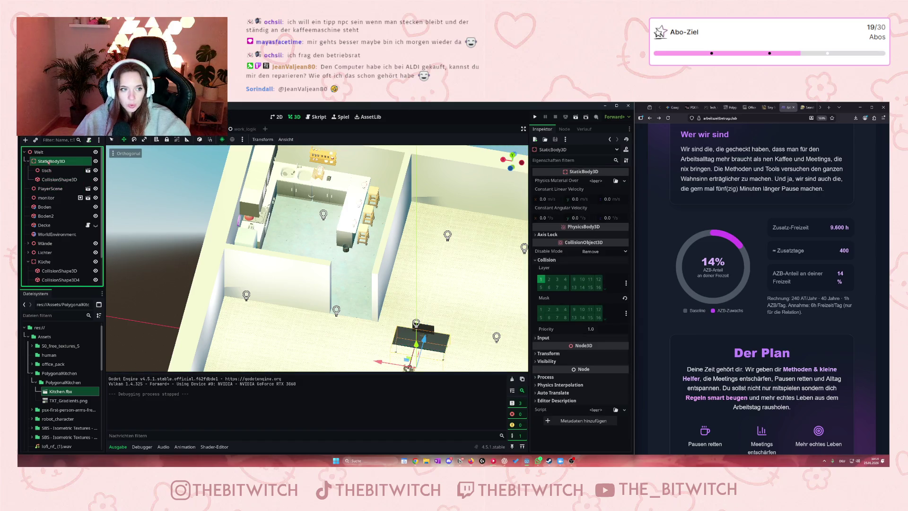
pyautogui.moveTo(52, 201); pyautogui.dragTo(53, 176)
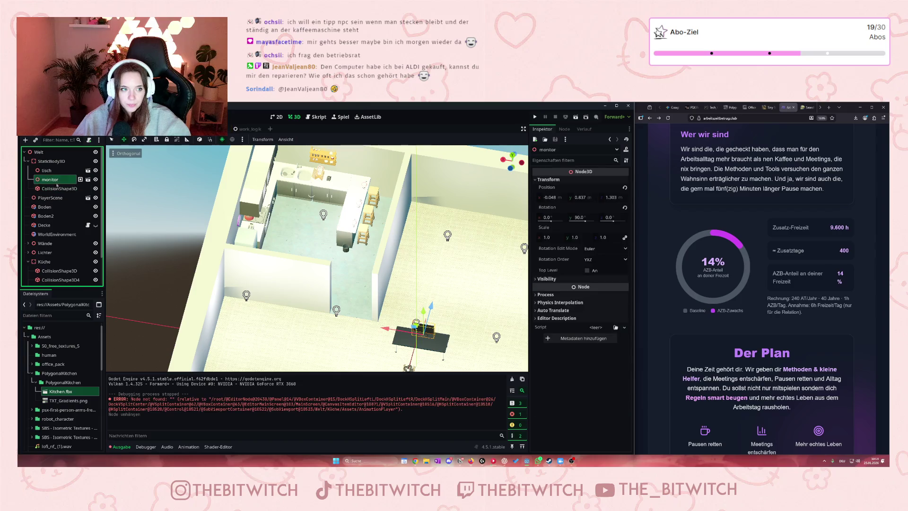
# Rename the StaticBody3D node to 'Arbeitsplatz'.
pyautogui.click(53, 162)
pyautogui.click(52, 162)
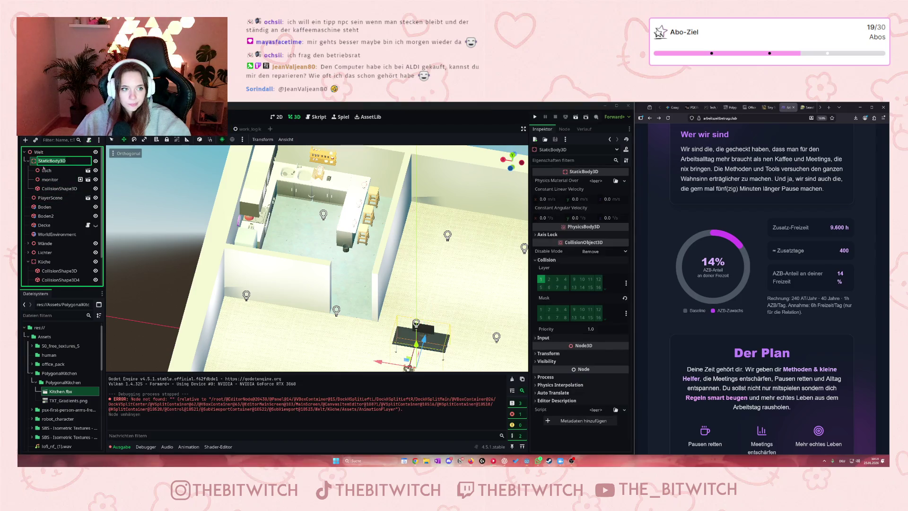
pyautogui.write('Ab')
pyautogui.press('BackSpace')
pyautogui.write('rbeits')
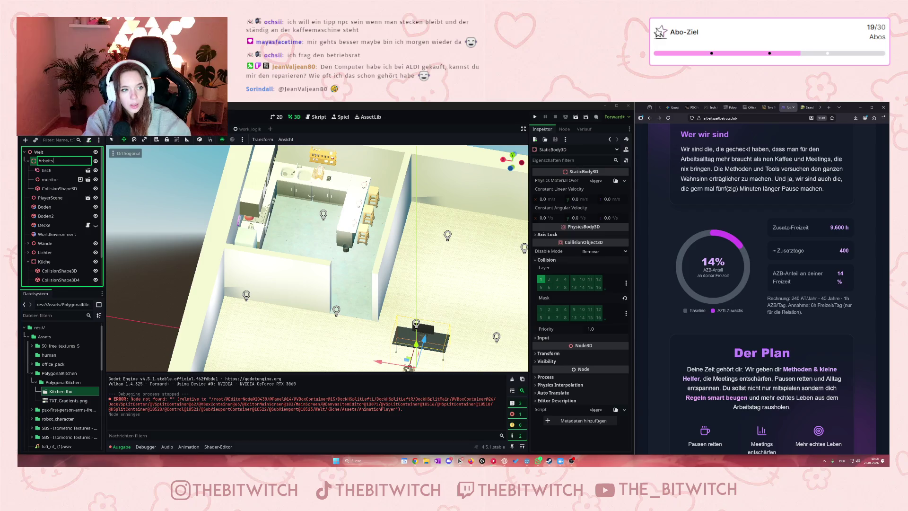
pyautogui.write('platz')
pyautogui.press('Return')
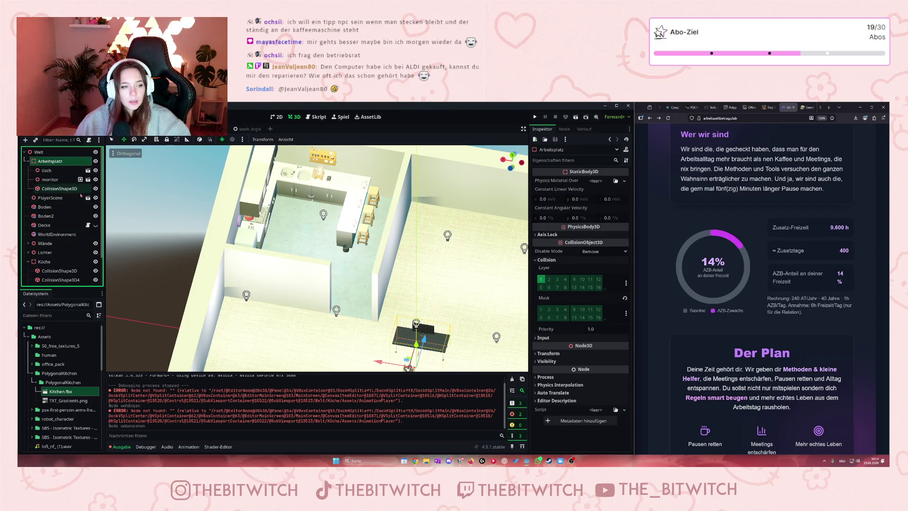
pyautogui.click(48, 208)
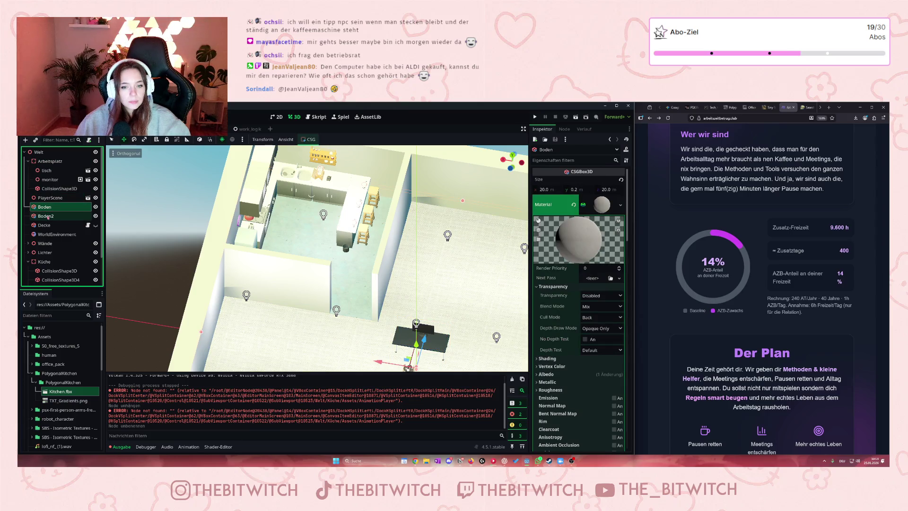
# Inspect Boden2, Decke and WorldEnvironment, then move a CollisionShape3D onto the Assets node.
pyautogui.click(48, 216)
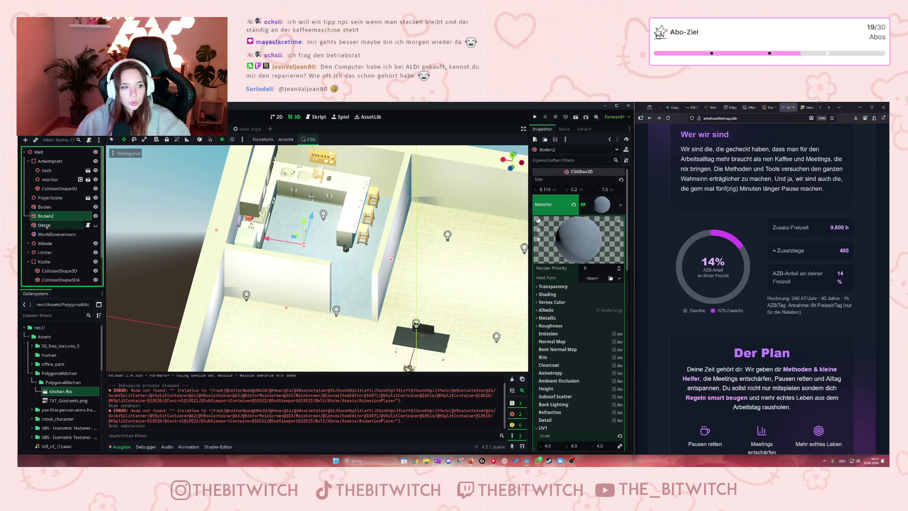
pyautogui.click(47, 226)
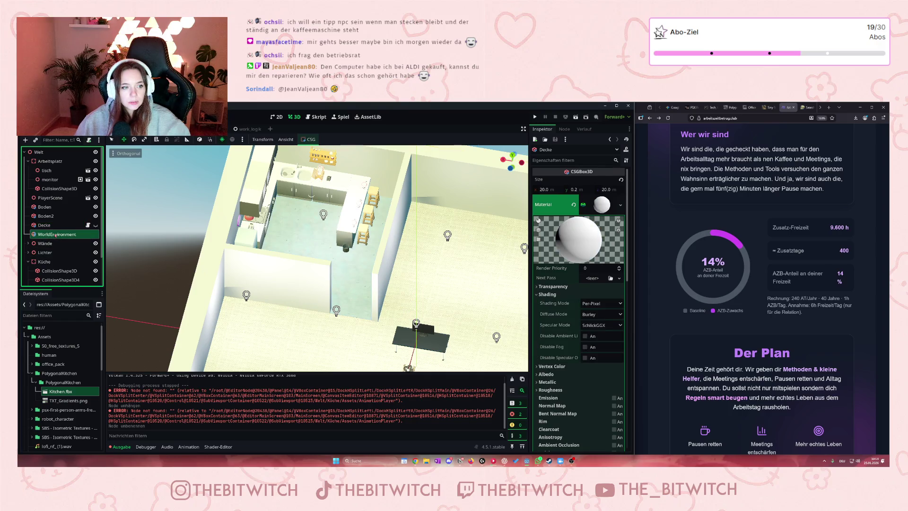
pyautogui.click(56, 235)
pyautogui.scroll(-3, 55, 235)
pyautogui.moveTo(50, 281); pyautogui.dragTo(48, 242)
pyautogui.scroll(-5, 317, 258)
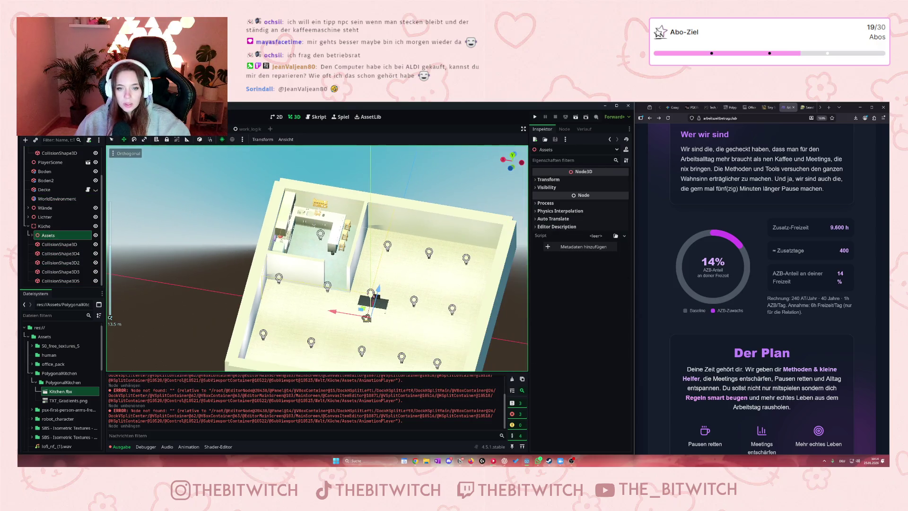
pyautogui.scroll(6, 379, 231)
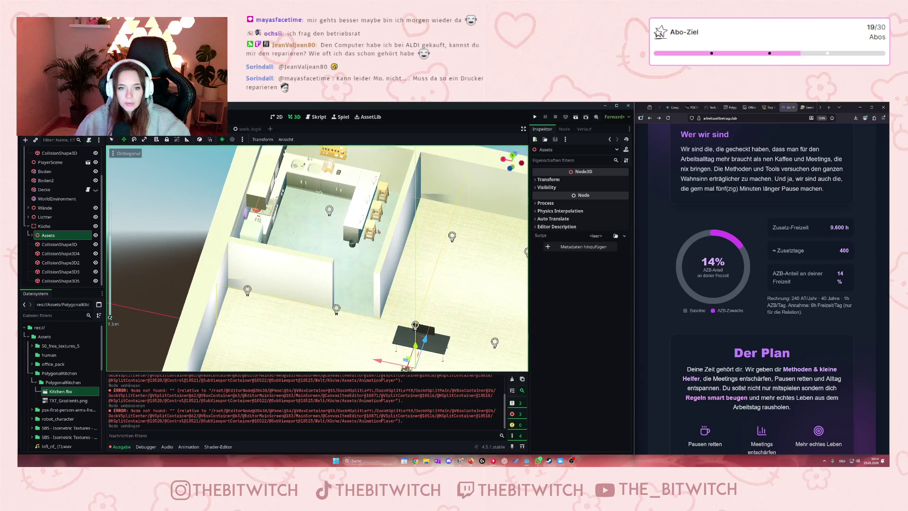
# Orbit and zoom from a top-down view to a level side view of the room.
pyautogui.moveTo(244, 287)
pyautogui.mouseDown()
pyautogui.moveTo(332, 256)
pyautogui.moveTo(300, 287)
pyautogui.moveTo(238, 250)
pyautogui.mouseUp()
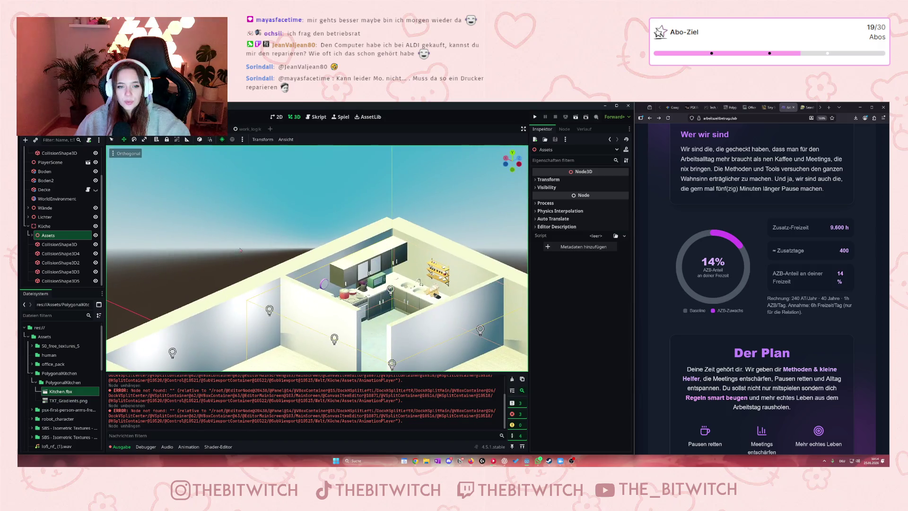
pyautogui.moveTo(452, 294); pyautogui.dragTo(442, 253)
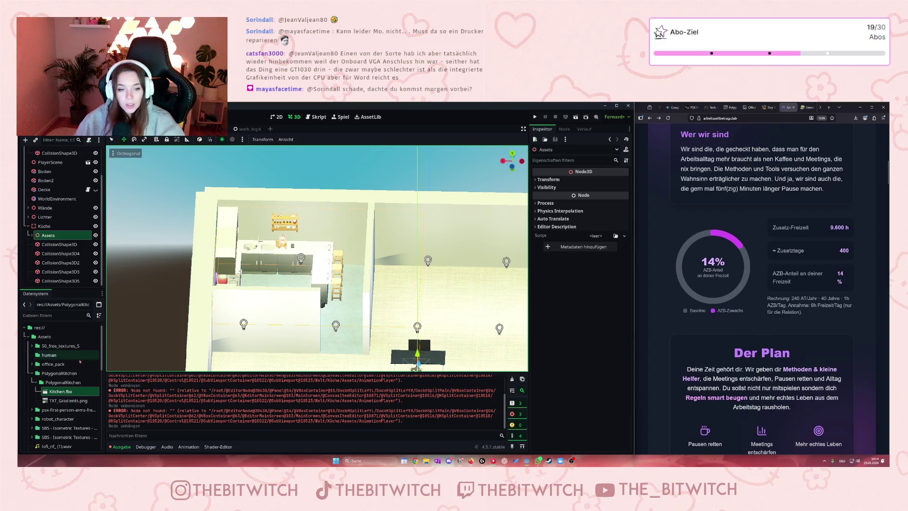
pyautogui.moveTo(415, 368)
pyautogui.mouseDown()
pyautogui.moveTo(297, 322)
pyautogui.moveTo(248, 323)
pyautogui.mouseUp()
pyautogui.scroll(-8, 248, 324)
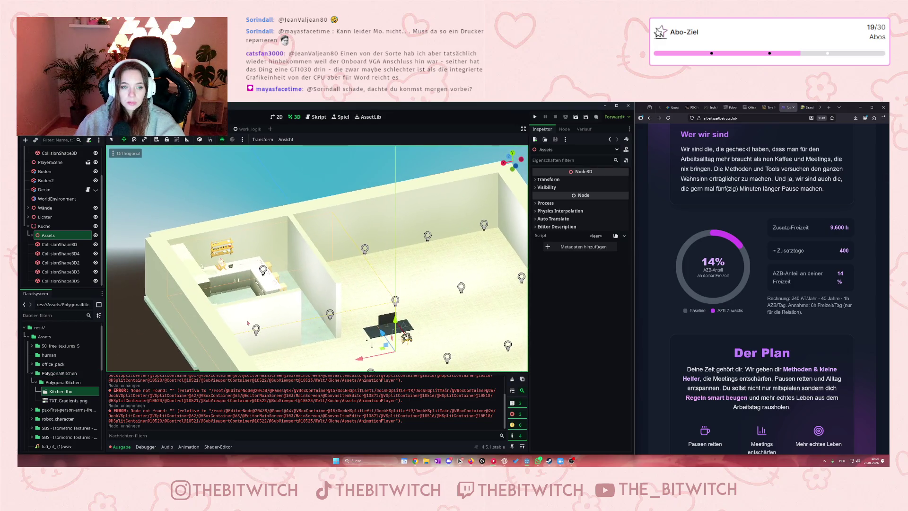
pyautogui.moveTo(342, 340)
pyautogui.mouseDown()
pyautogui.moveTo(343, 332)
pyautogui.moveTo(439, 328)
pyautogui.moveTo(289, 332)
pyautogui.moveTo(276, 168)
pyautogui.moveTo(229, 149)
pyautogui.moveTo(246, 190)
pyautogui.moveTo(227, 161)
pyautogui.moveTo(394, 205)
pyautogui.mouseUp()
pyautogui.scroll(4, 439, 328)
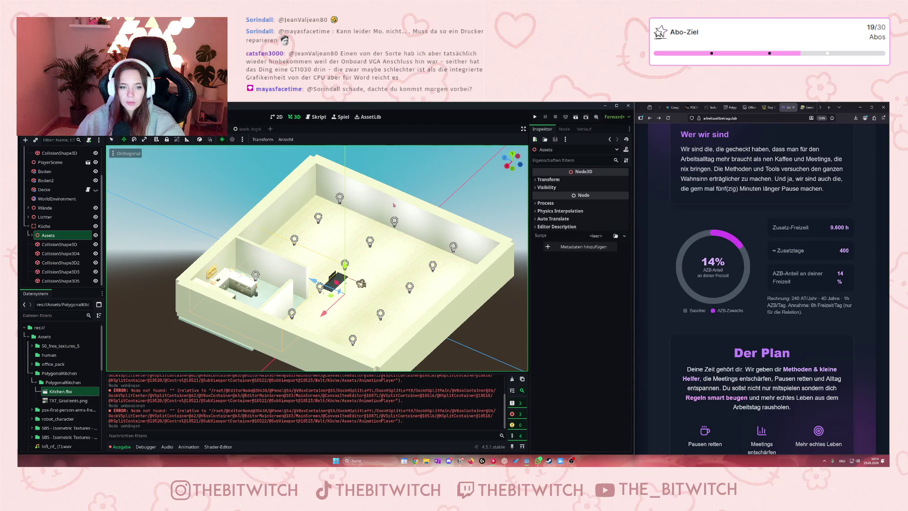
# Give the selected outer wall CSGBox3D a New StandardMaterial3D in its Material slot.
pyautogui.click(307, 202)
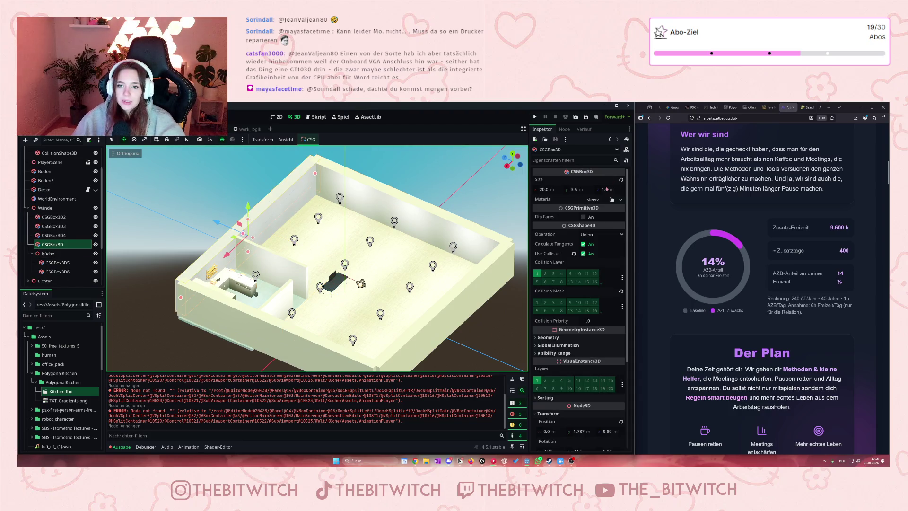
pyautogui.scroll(-2, 570, 276)
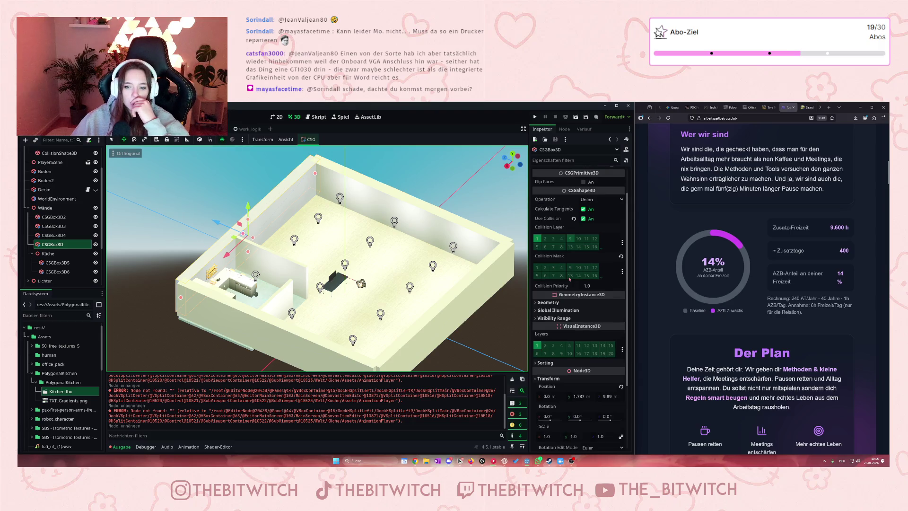
pyautogui.click(536, 378)
pyautogui.click(536, 379)
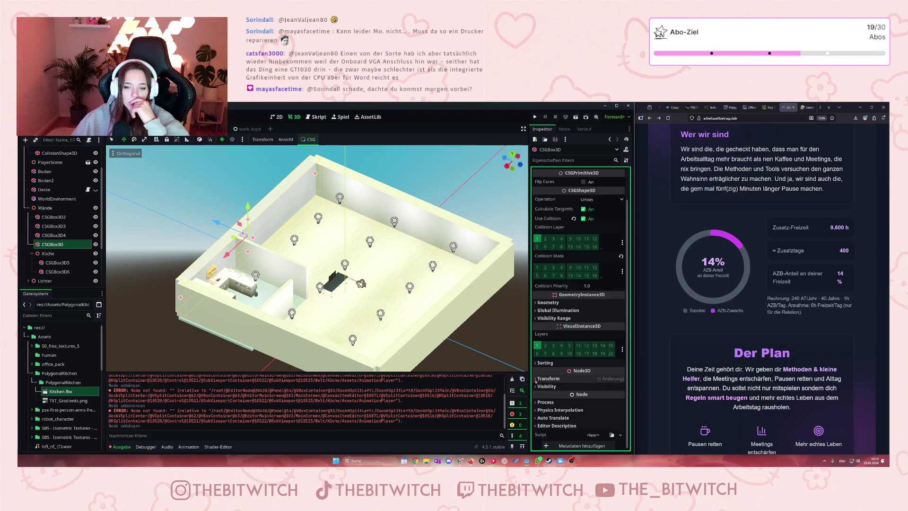
pyautogui.scroll(2, 558, 215)
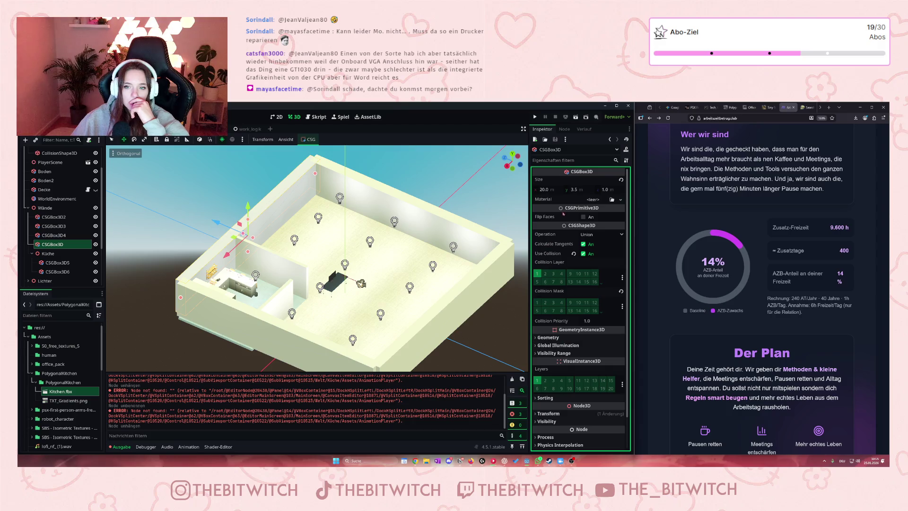
pyautogui.click(598, 199)
pyautogui.click(598, 200)
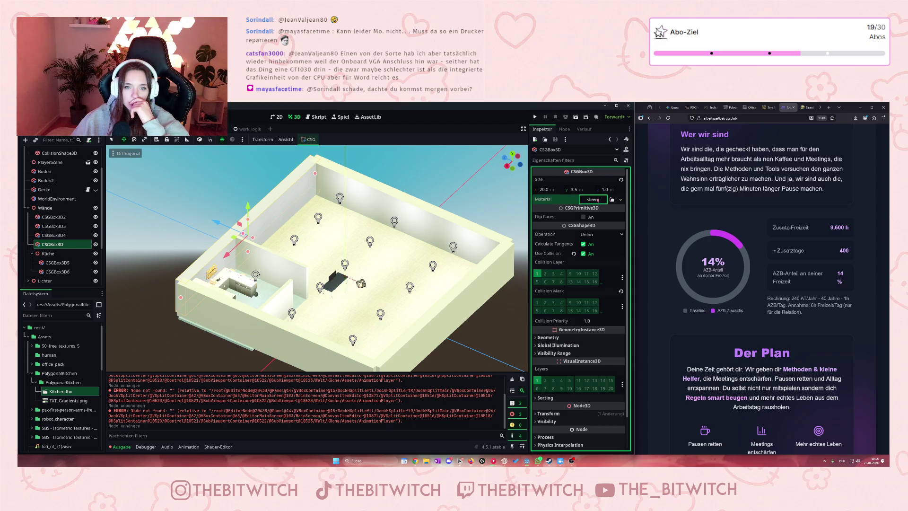
pyautogui.click(592, 200)
pyautogui.click(592, 216)
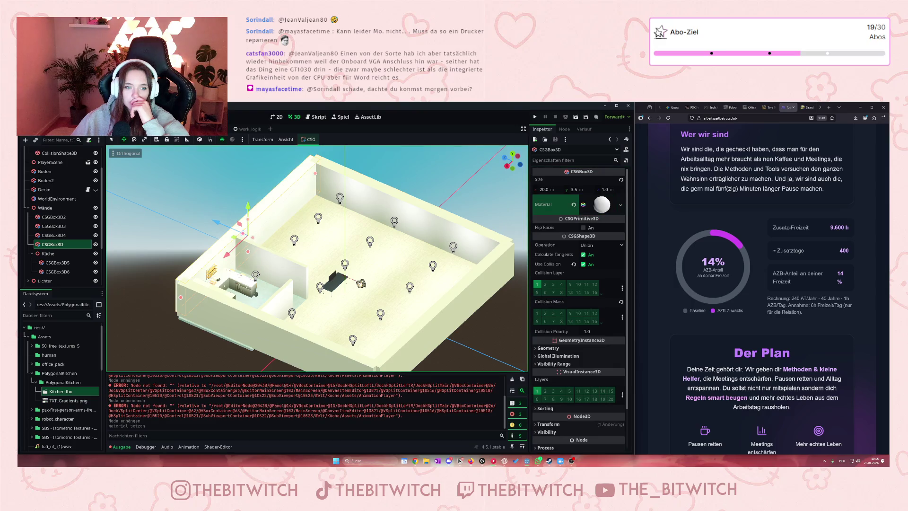
# Expand 50_free_textures_5 and preview textures 201.jpg through 203.jpg.
pyautogui.scroll(2, 254, 178)
pyautogui.scroll(3, 254, 178)
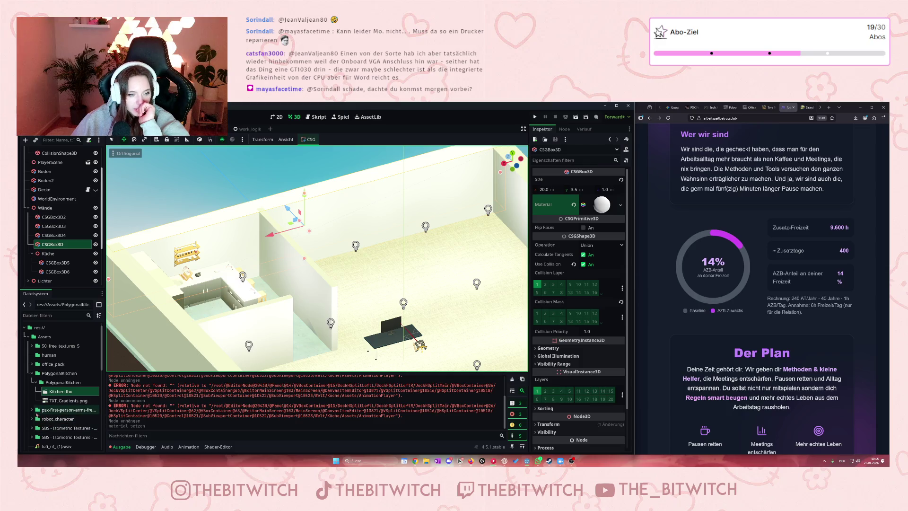
pyautogui.click(32, 346)
pyautogui.click(47, 358)
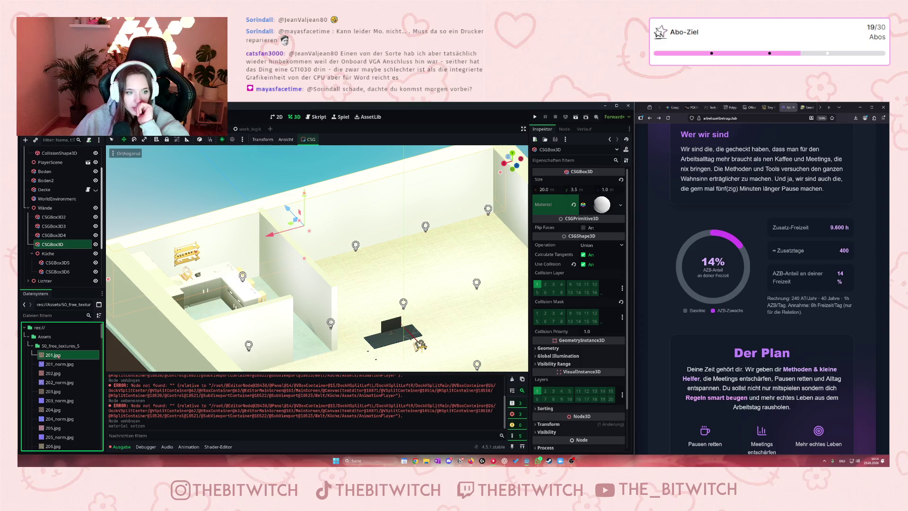
pyautogui.doubleClick(57, 355)
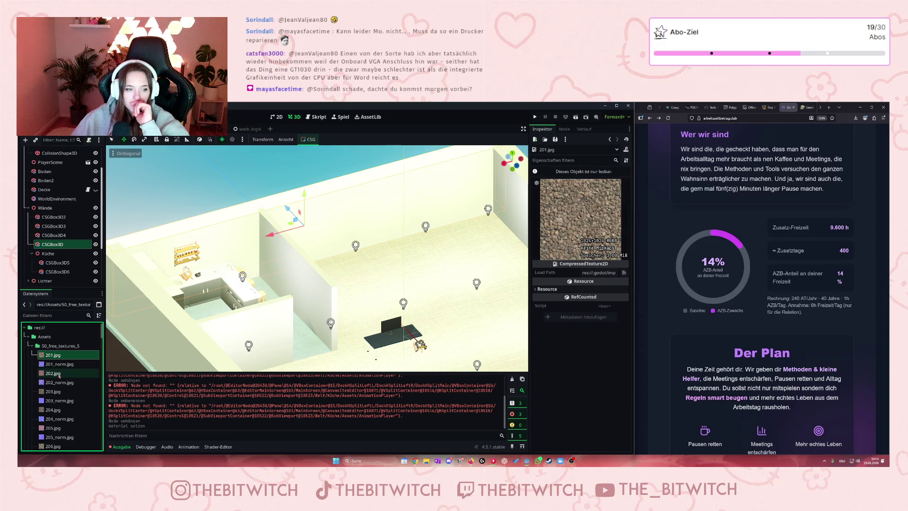
pyautogui.press('Down')
pyautogui.scroll(-2, 61, 385)
pyautogui.click(63, 361)
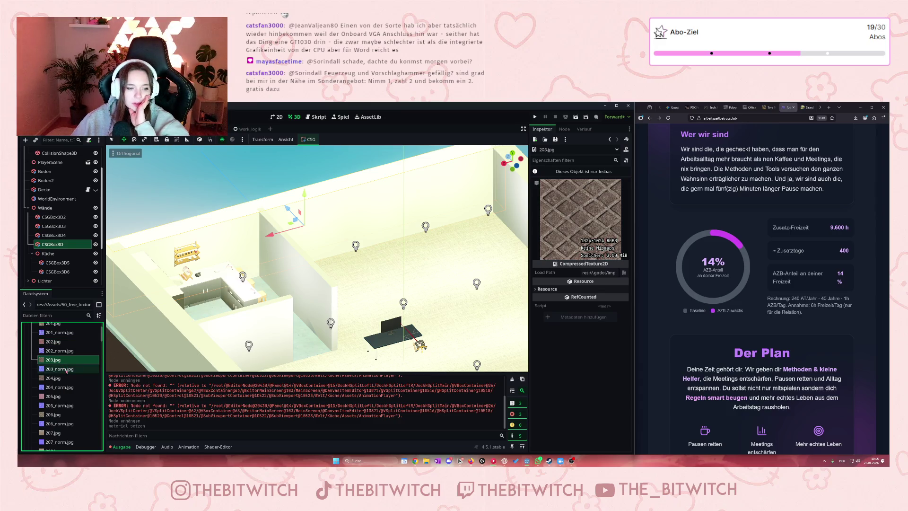
# Preview textures 204.jpg to 206.jpg and settle on the beige 207.jpg.
pyautogui.click(56, 378)
pyautogui.click(55, 397)
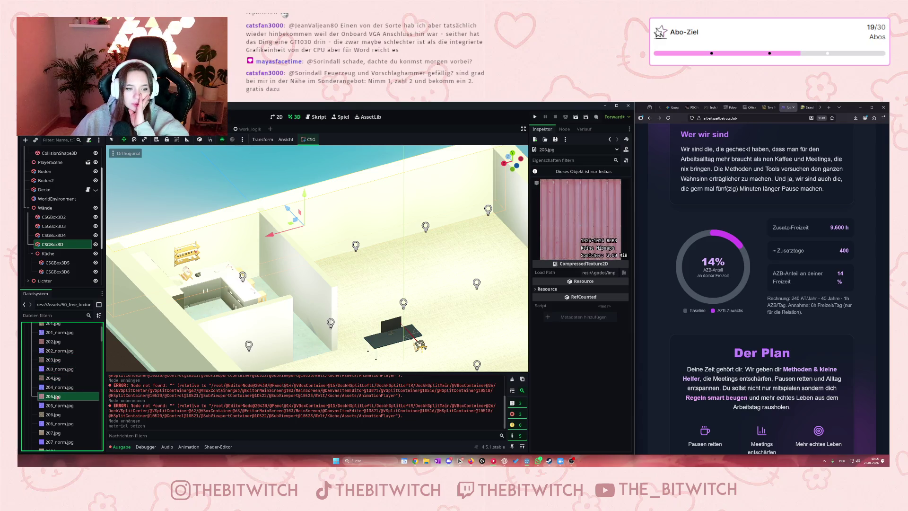
pyautogui.scroll(-3, 58, 397)
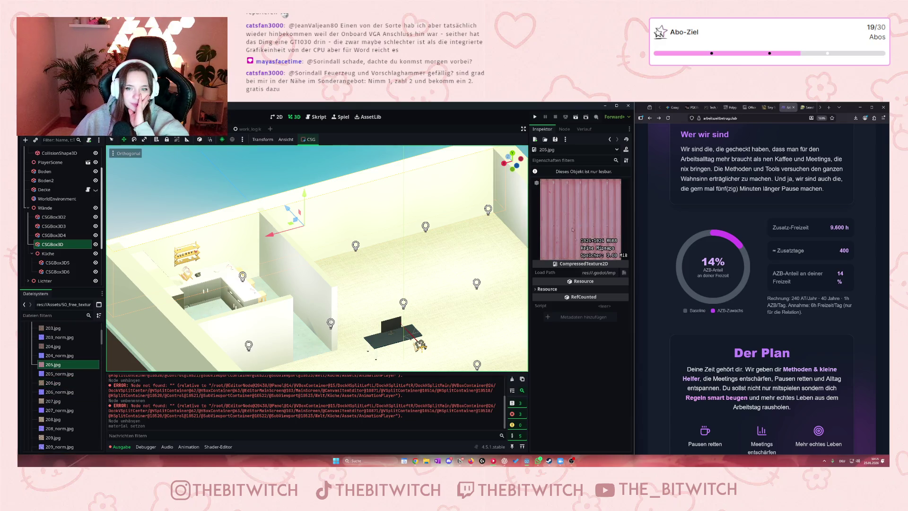
pyautogui.click(55, 383)
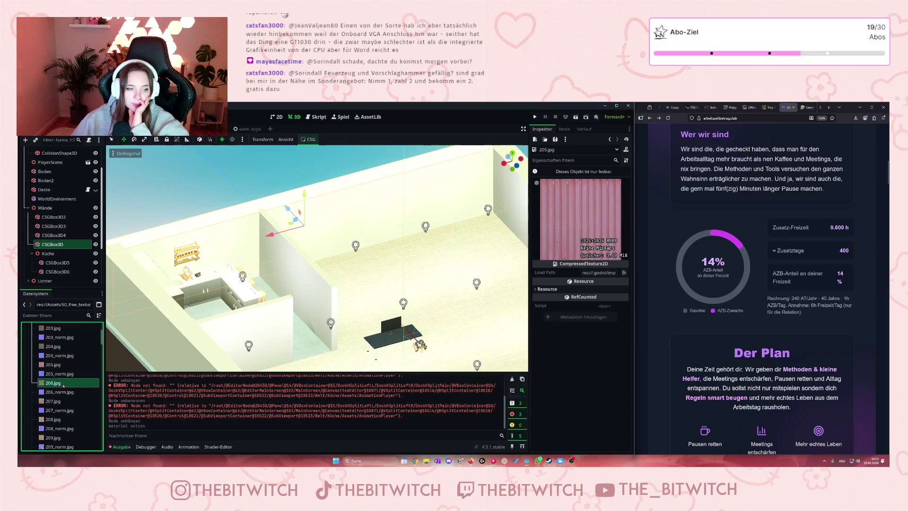
pyautogui.scroll(-3, 65, 385)
pyautogui.click(54, 370)
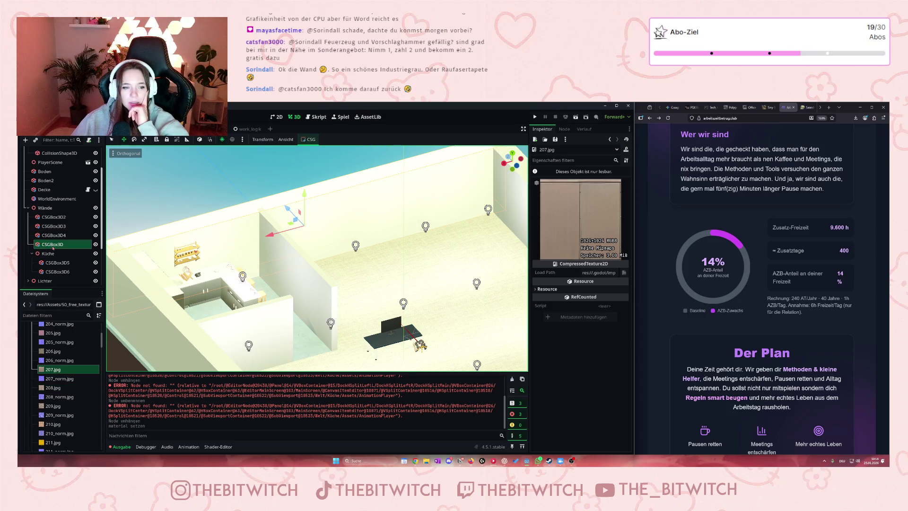
pyautogui.click(52, 245)
# Apply the 207.jpg texture to the wall's material.
pyautogui.moveTo(47, 373); pyautogui.dragTo(602, 205)
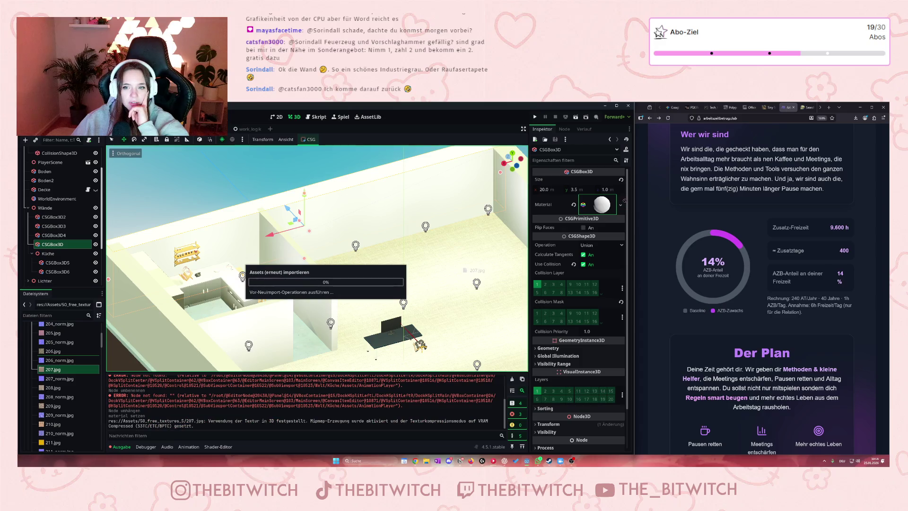
pyautogui.moveTo(466, 270)
pyautogui.mouseDown()
pyautogui.moveTo(567, 252)
pyautogui.moveTo(602, 205)
pyautogui.mouseUp()
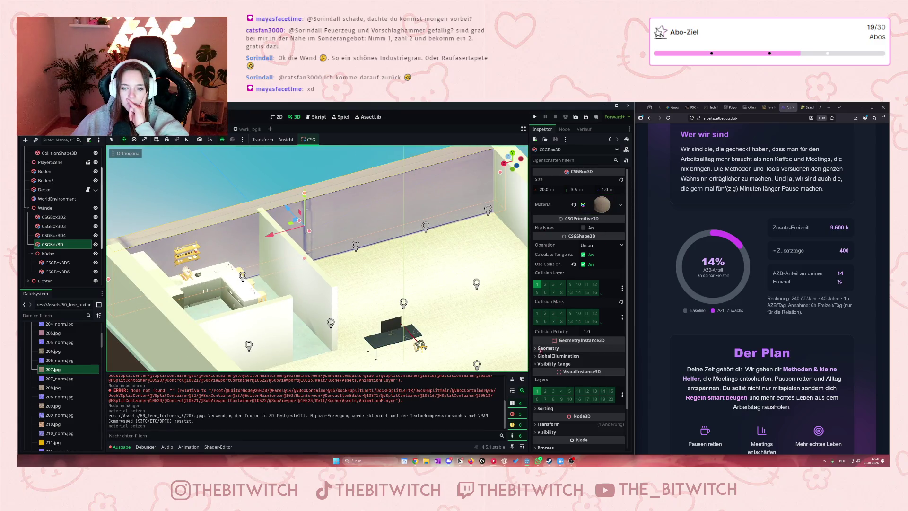
pyautogui.scroll(-2, 538, 354)
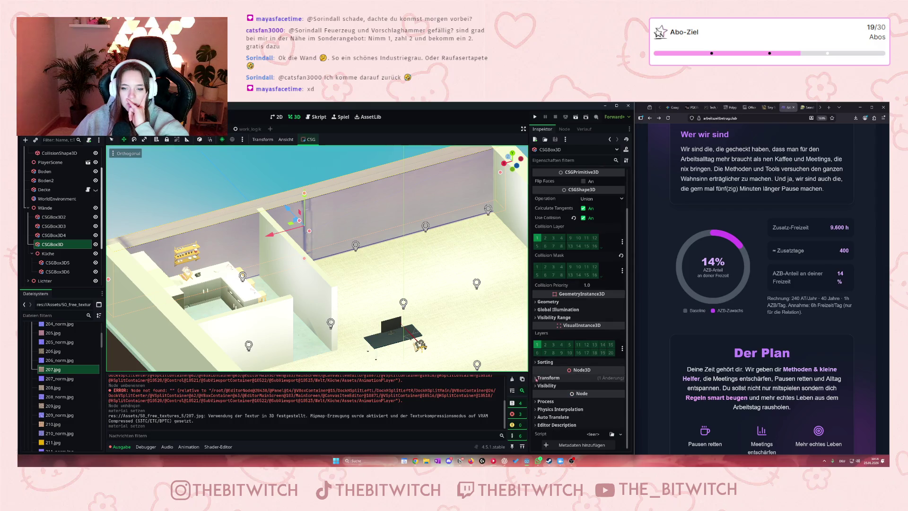
pyautogui.scroll(3, 591, 264)
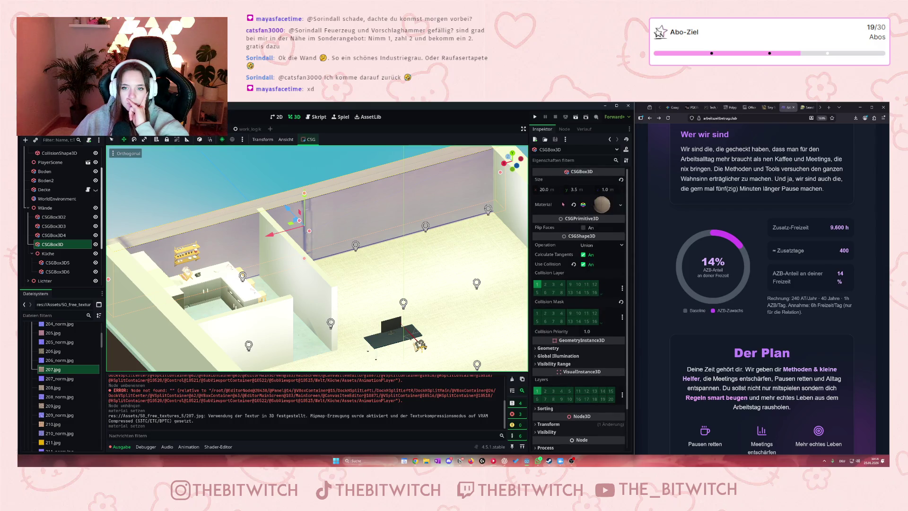
pyautogui.scroll(-3, 533, 321)
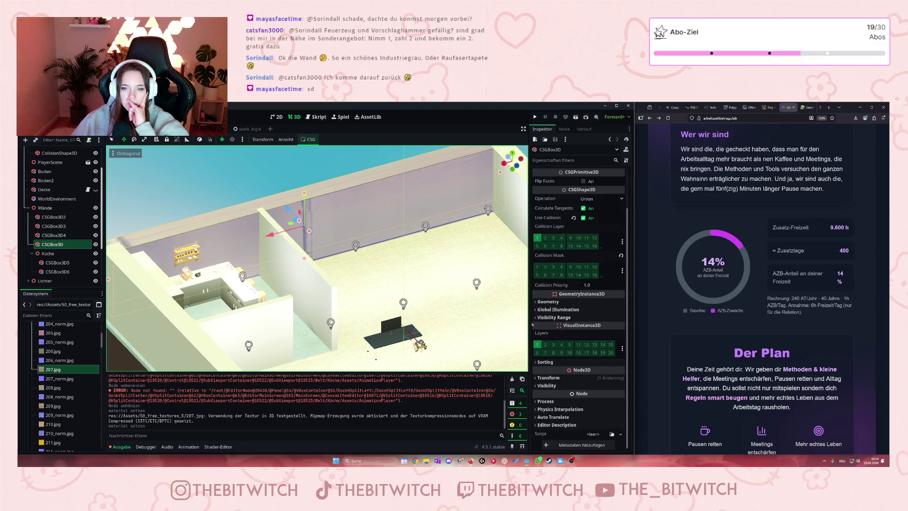
# Set the wall material's UV1 scale to 4.0 on all axes.
pyautogui.click(536, 378)
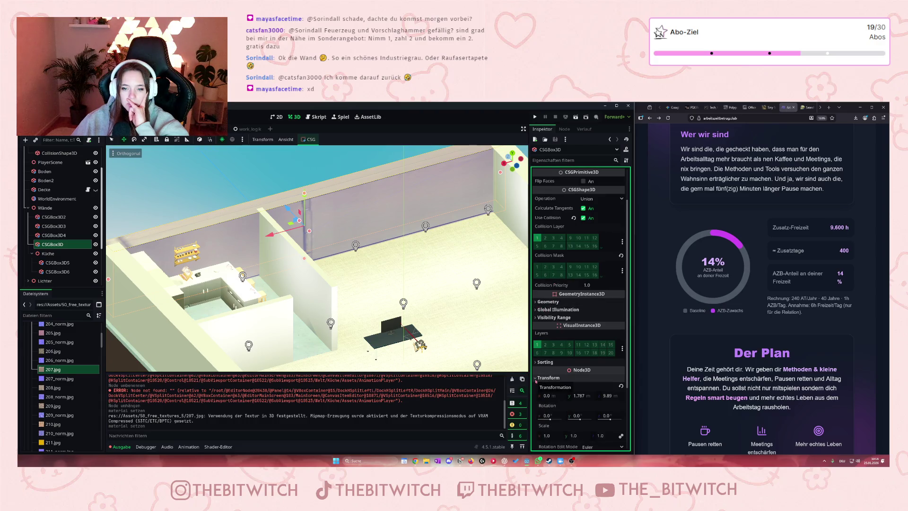
pyautogui.click(536, 378)
pyautogui.scroll(3, 596, 265)
pyautogui.click(609, 209)
pyautogui.scroll(-5, 568, 284)
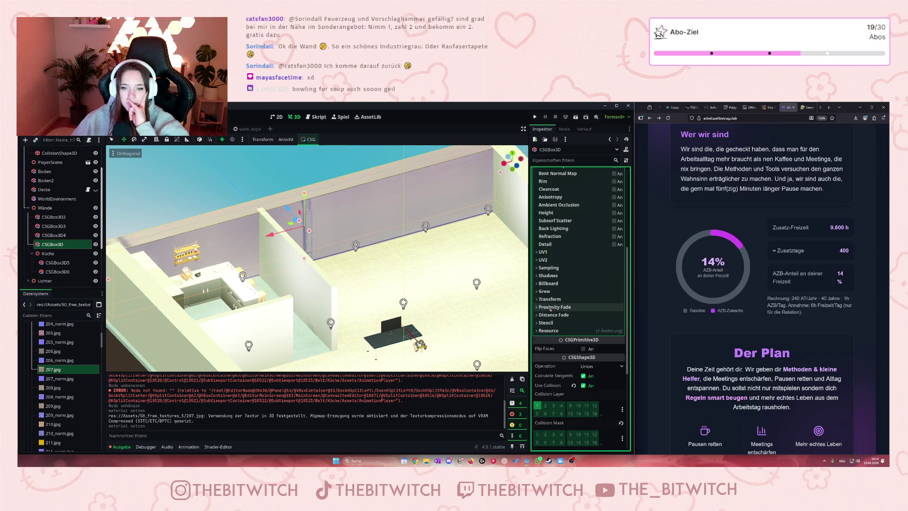
pyautogui.click(542, 252)
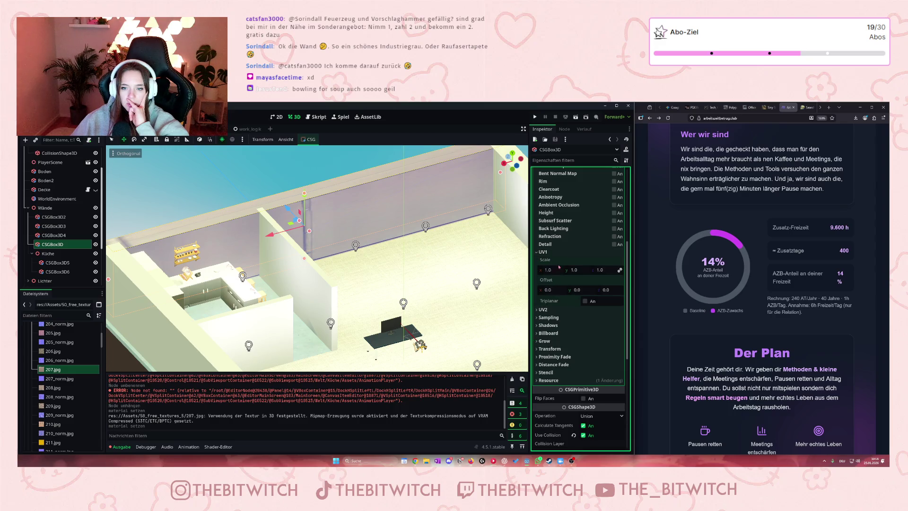
pyautogui.click(550, 271)
pyautogui.write('2')
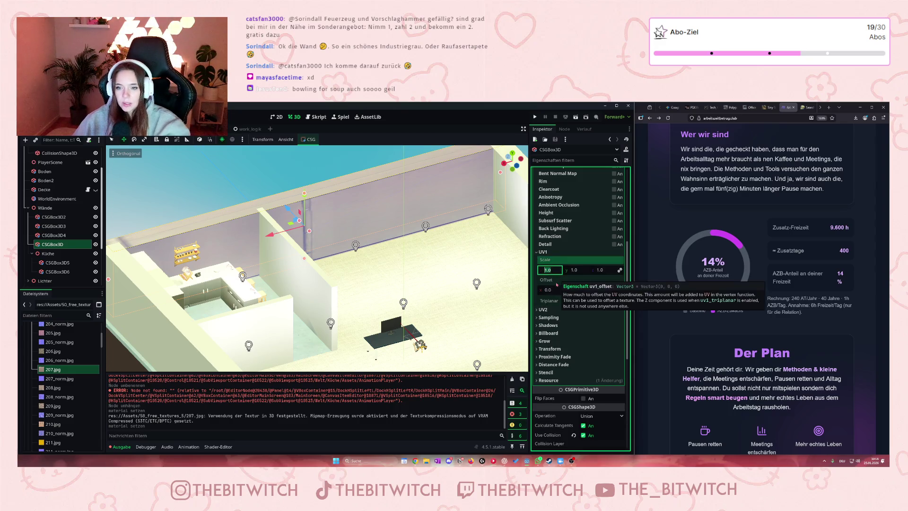
pyautogui.press('Return')
pyautogui.write('6')
pyautogui.press('Return')
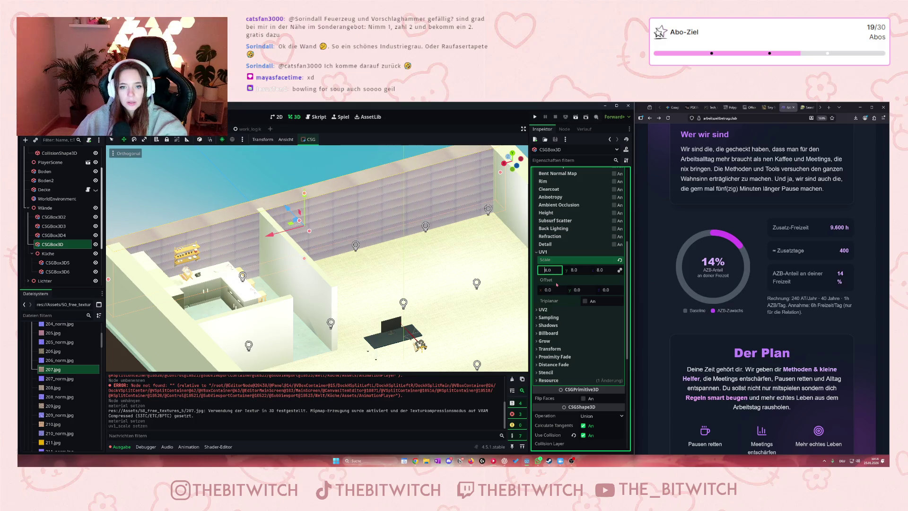
pyautogui.click(351, 224)
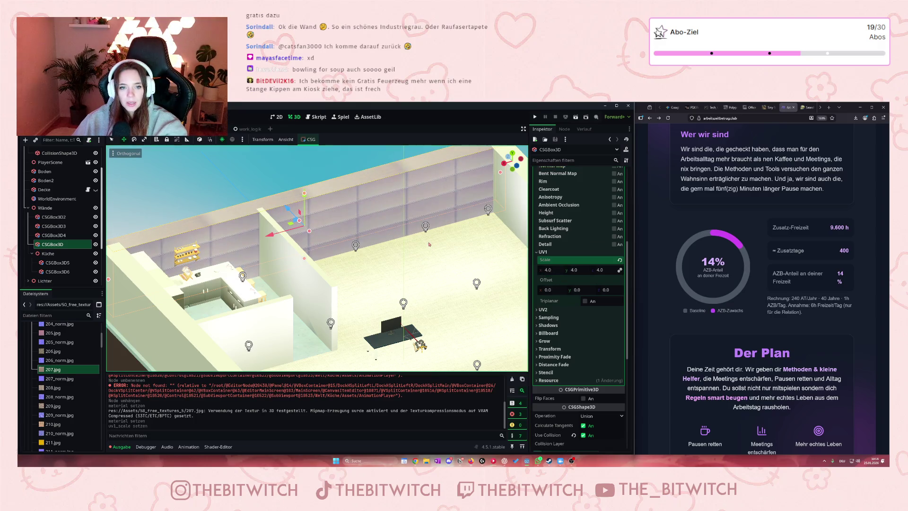
pyautogui.scroll(3, 351, 224)
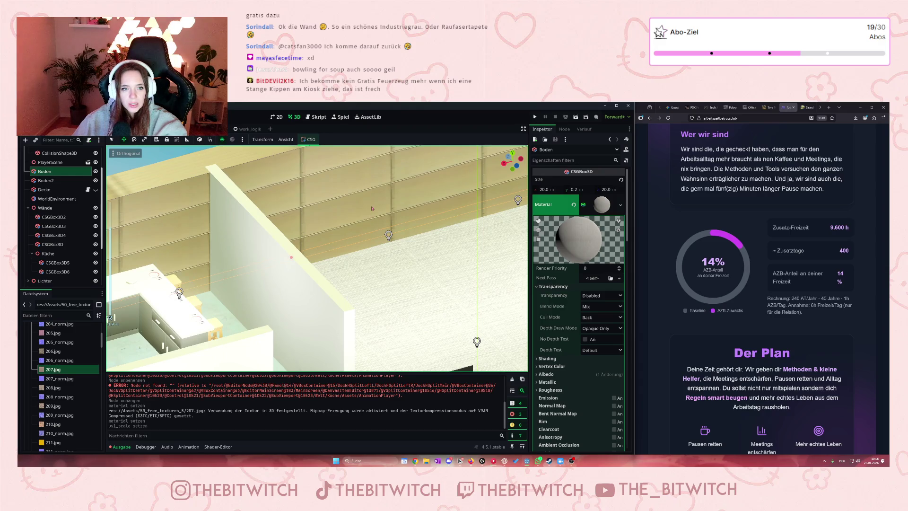
# Preview texture files 208.jpg, 213.jpg and 214.jpg.
pyautogui.scroll(-2, 372, 213)
pyautogui.scroll(-4, 372, 209)
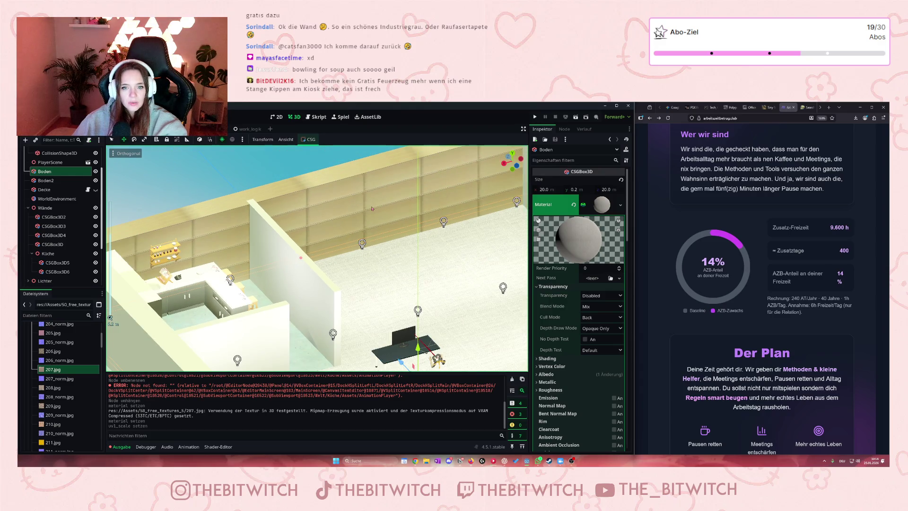
pyautogui.scroll(5, 355, 198)
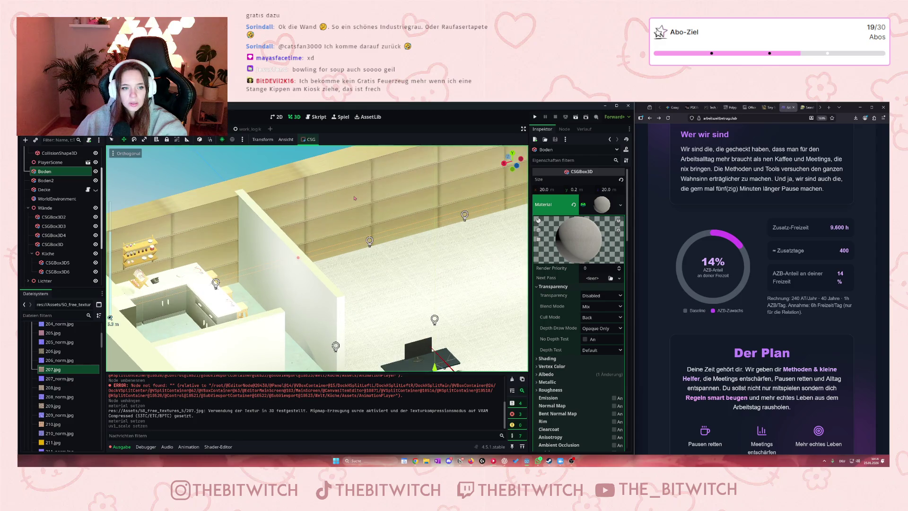
pyautogui.scroll(-3, 355, 198)
pyautogui.scroll(3, 354, 200)
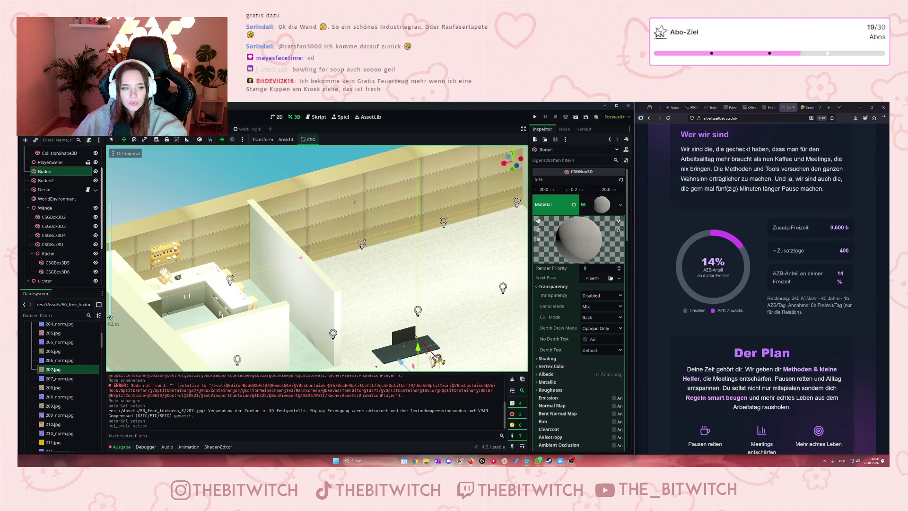
pyautogui.click(57, 390)
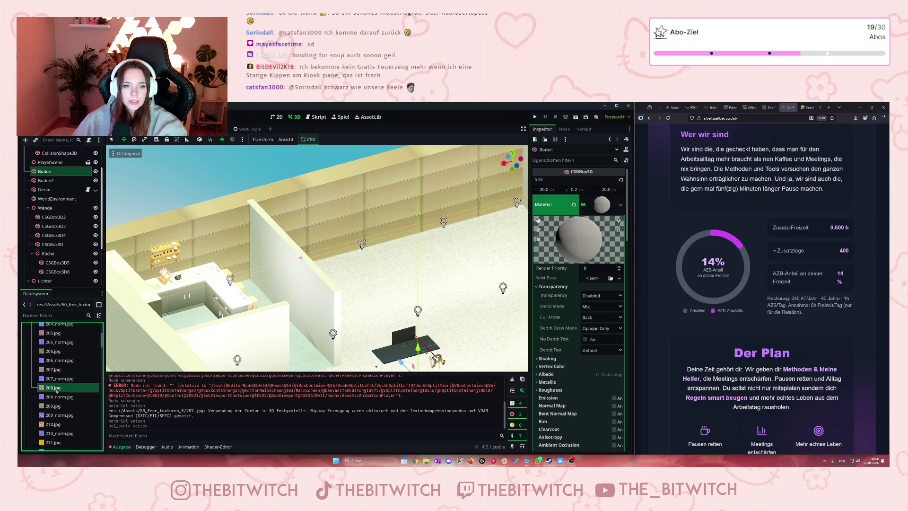
pyautogui.scroll(-4, 67, 388)
pyautogui.click(66, 384)
pyautogui.moveTo(67, 387)
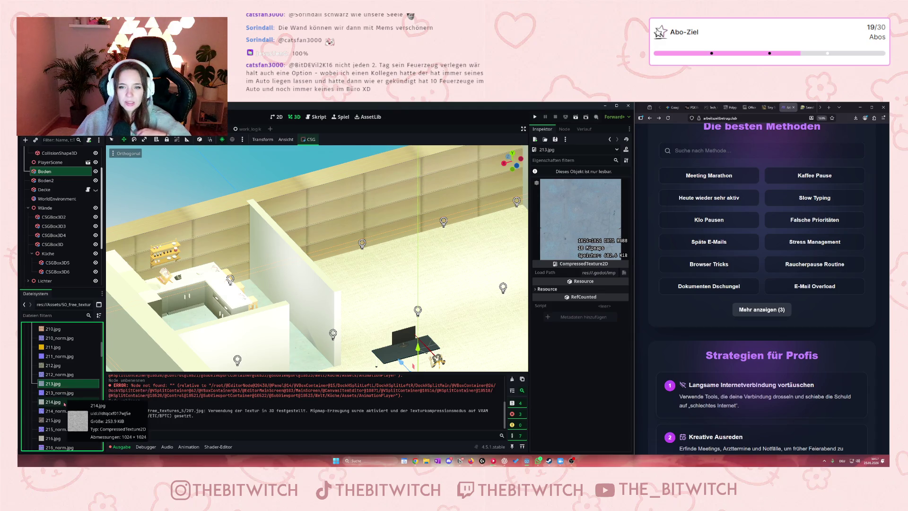
pyautogui.click(65, 404)
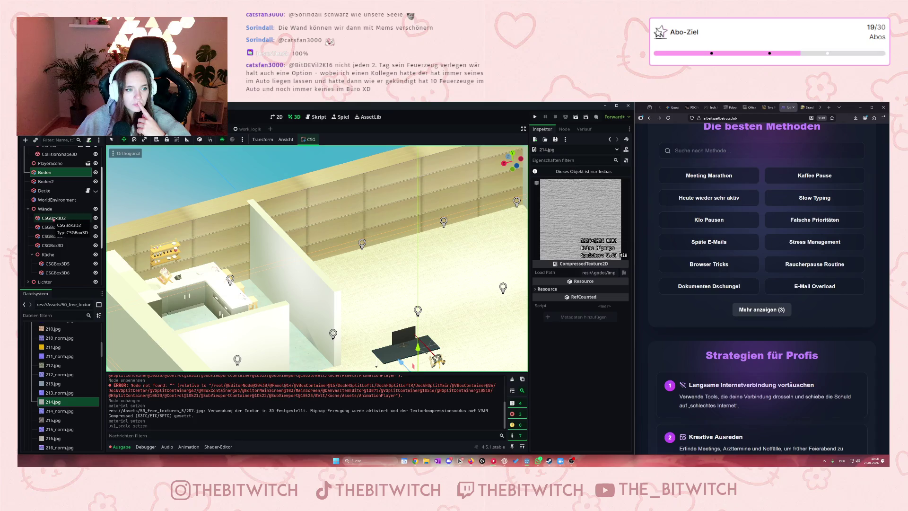
# Select the wall CSGBox3D and apply 214.jpg as its material texture.
pyautogui.click(54, 218)
pyautogui.click(52, 245)
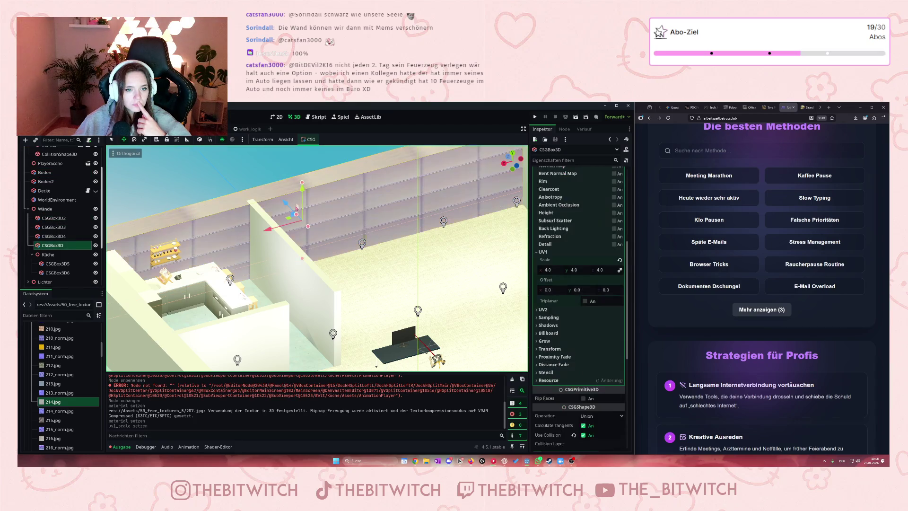
pyautogui.click(69, 399)
pyautogui.moveTo(69, 399)
pyautogui.mouseDown()
pyautogui.moveTo(284, 284)
pyautogui.moveTo(578, 241)
pyautogui.moveTo(602, 208)
pyautogui.mouseUp()
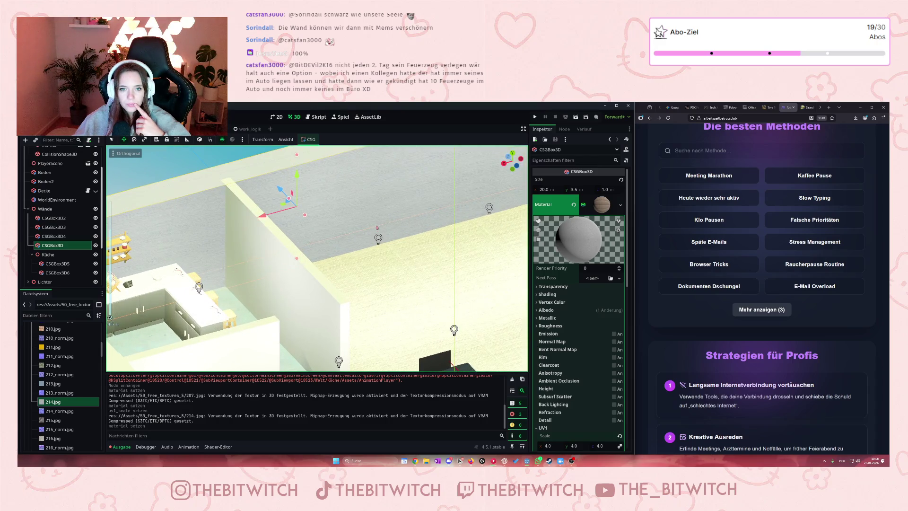
# Set the wall material's UV1 Scale x to 17.0.
pyautogui.scroll(-5, 577, 286)
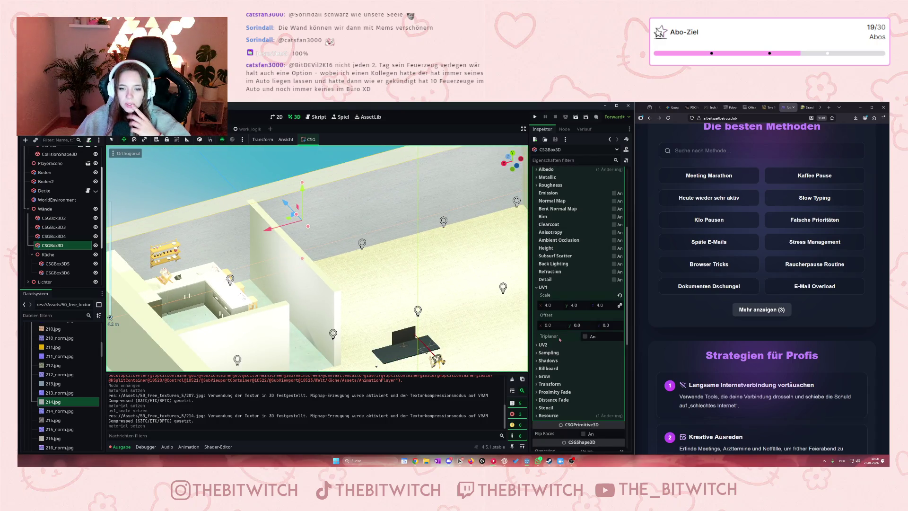
pyautogui.click(558, 308)
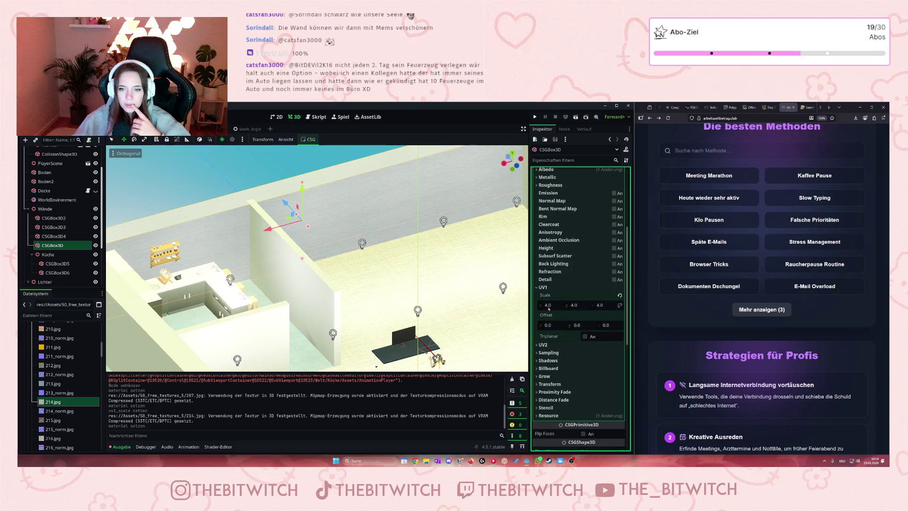
pyautogui.click(548, 306)
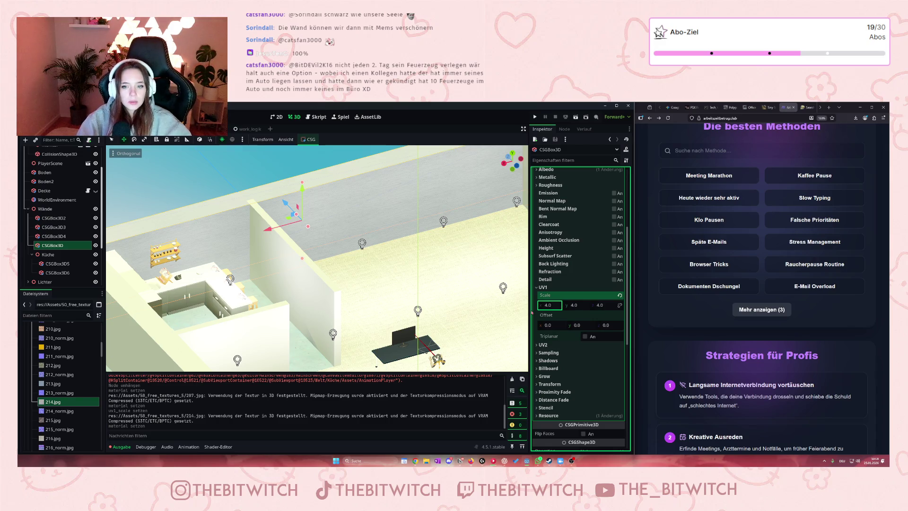
pyautogui.write('5')
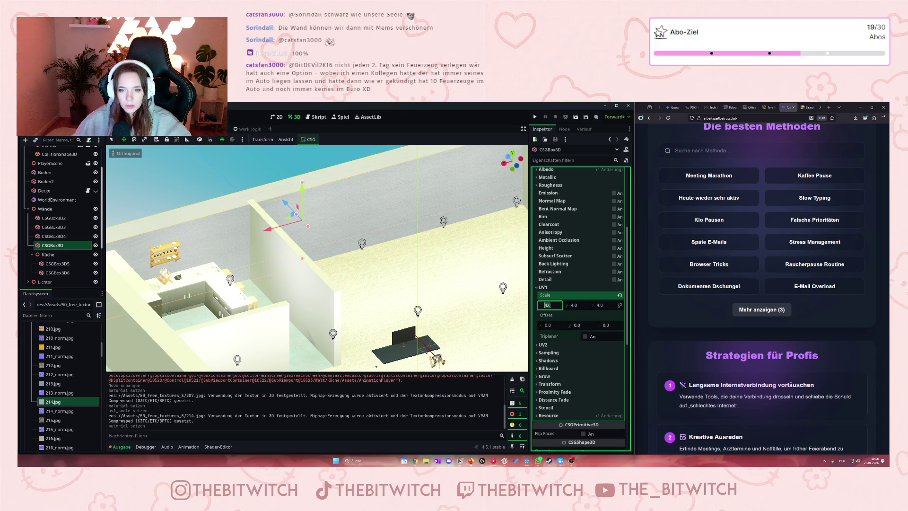
pyautogui.press('Return')
pyautogui.write('12')
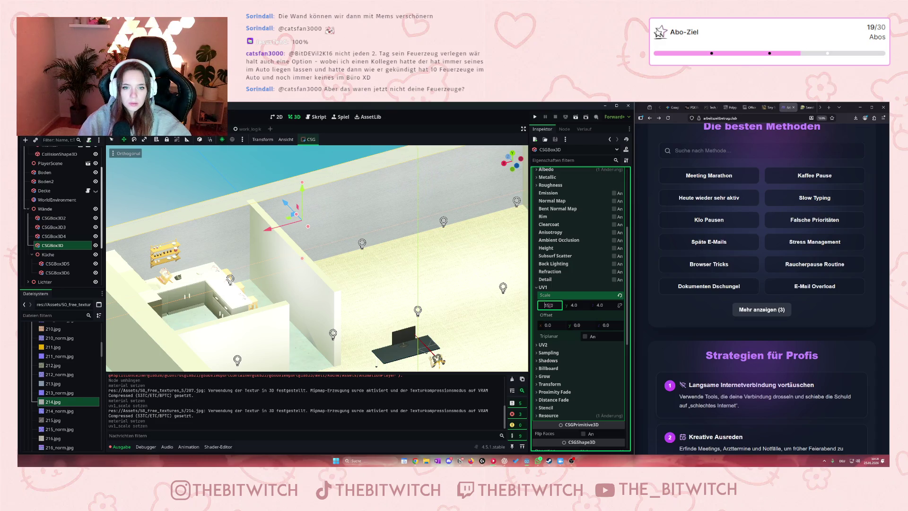
pyautogui.write('16')
pyautogui.press('Return')
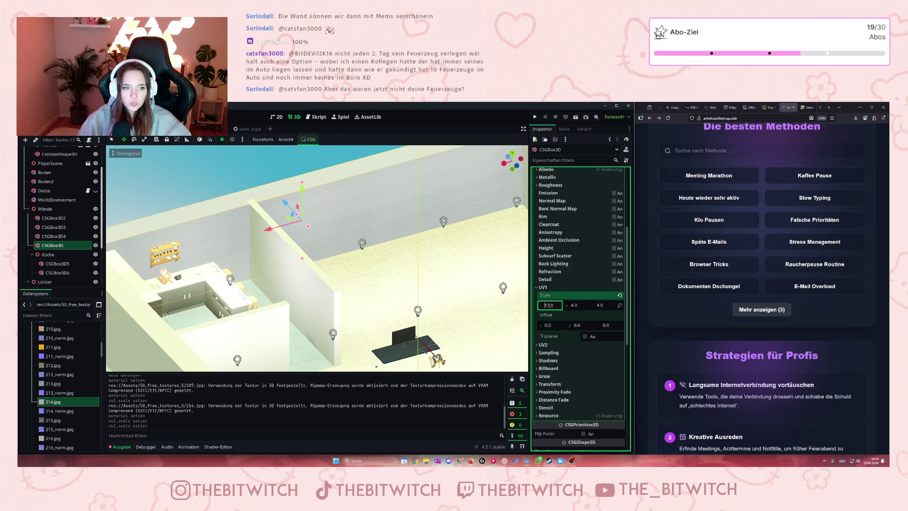
# Keep x at 17.0 and set the UV1 Scale y to 2.0.
pyautogui.scroll(5, 391, 208)
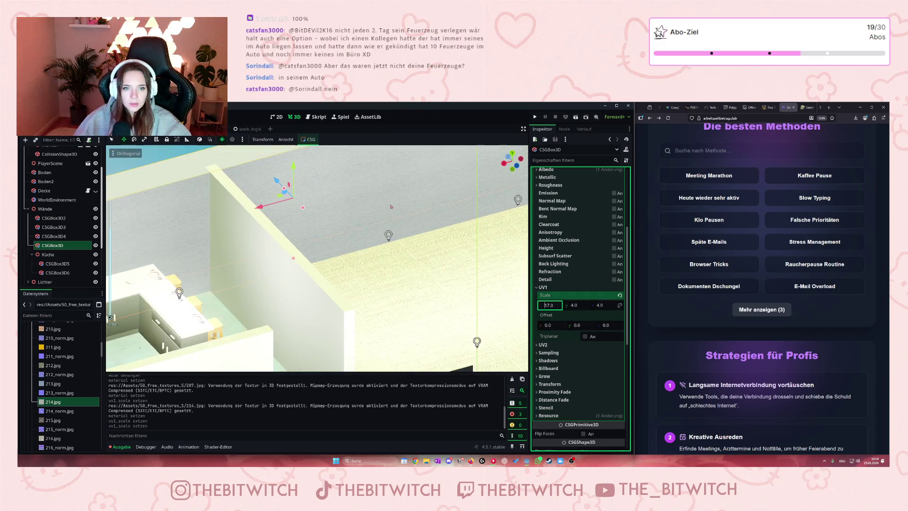
pyautogui.scroll(-6, 403, 205)
pyautogui.scroll(4, 403, 205)
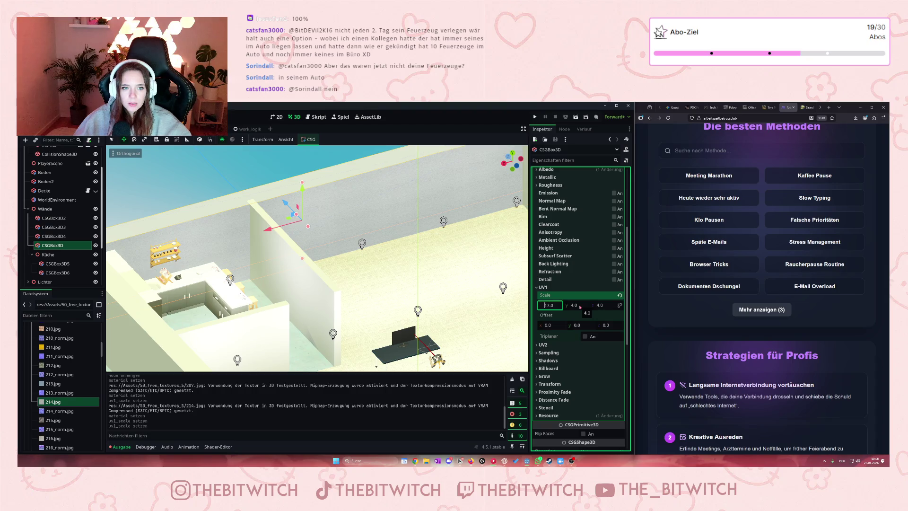
pyautogui.click(577, 306)
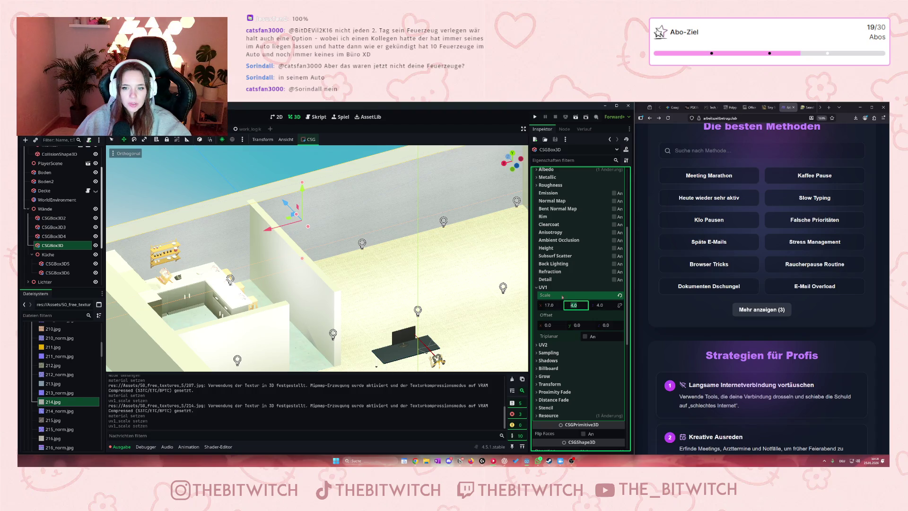
pyautogui.write('2')
pyautogui.press('Return')
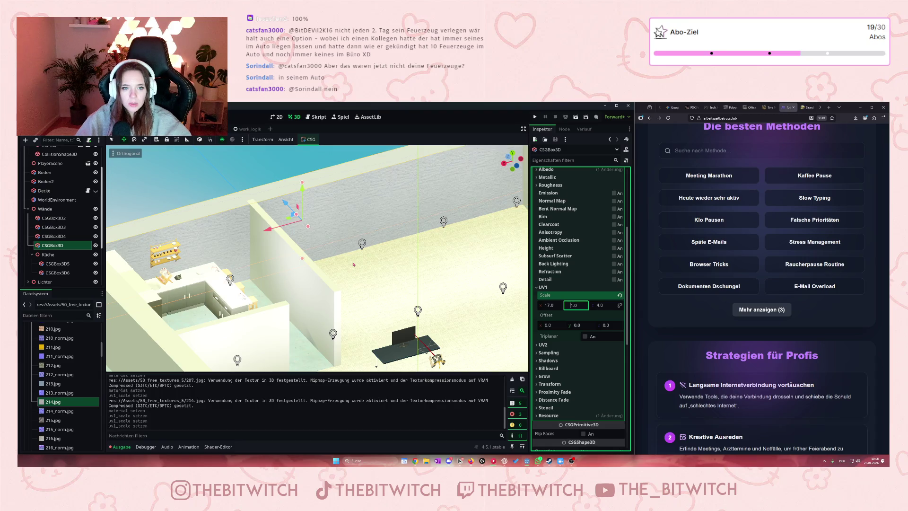
# Run the scene to test the stretched wall texture.
pyautogui.scroll(3, 450, 213)
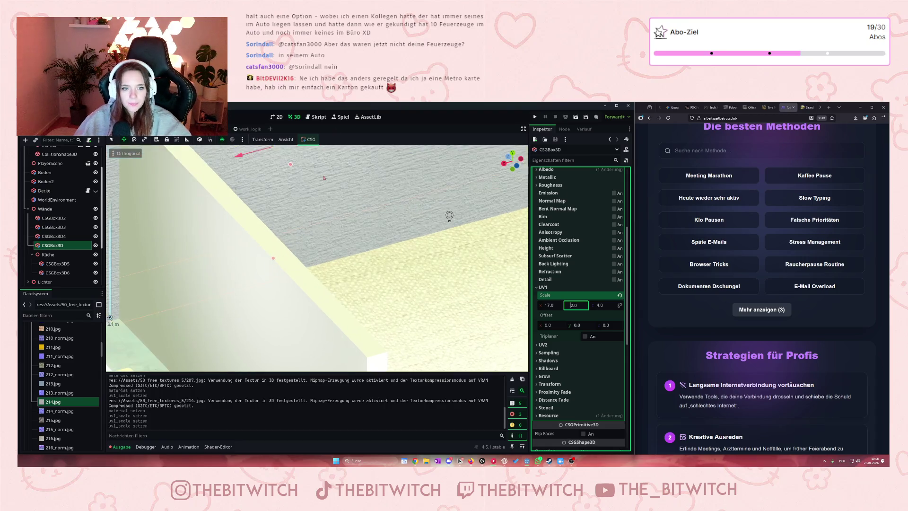
pyautogui.scroll(-6, 429, 219)
pyautogui.click(535, 116)
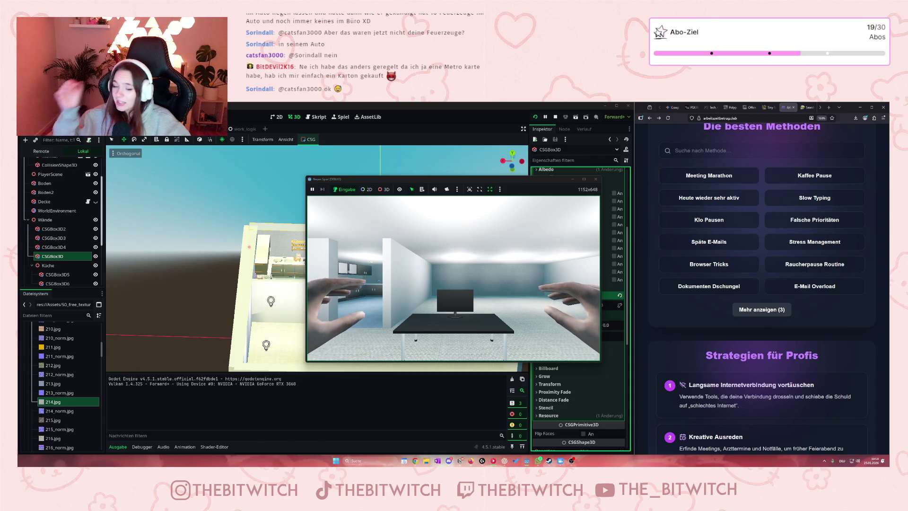
pyautogui.press('w')
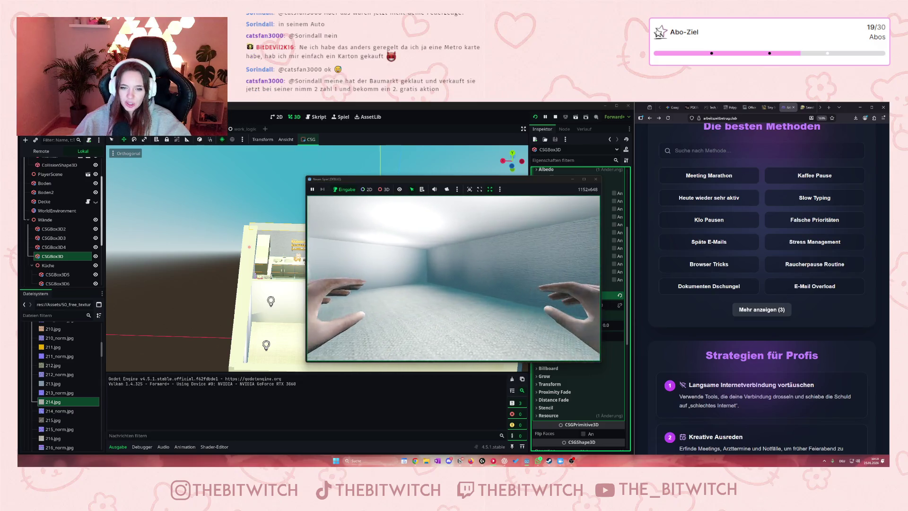
pyautogui.press('w')
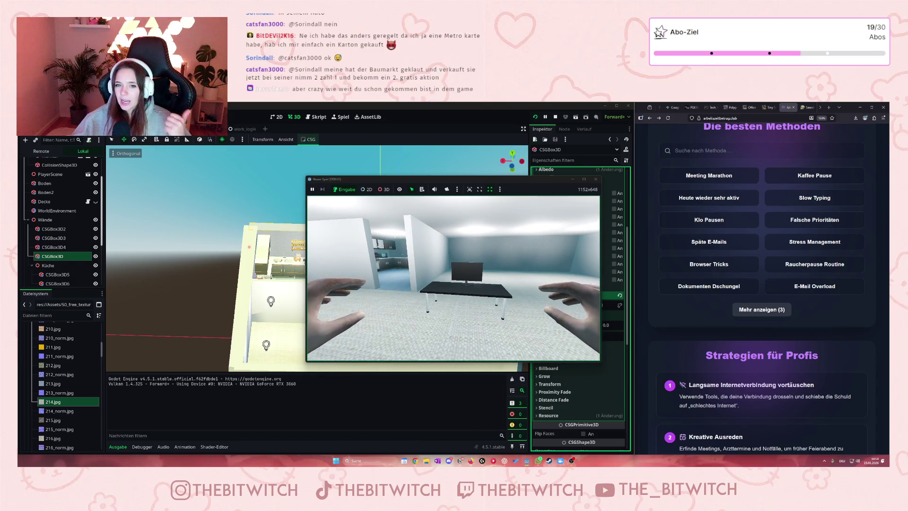
pyautogui.click(596, 179)
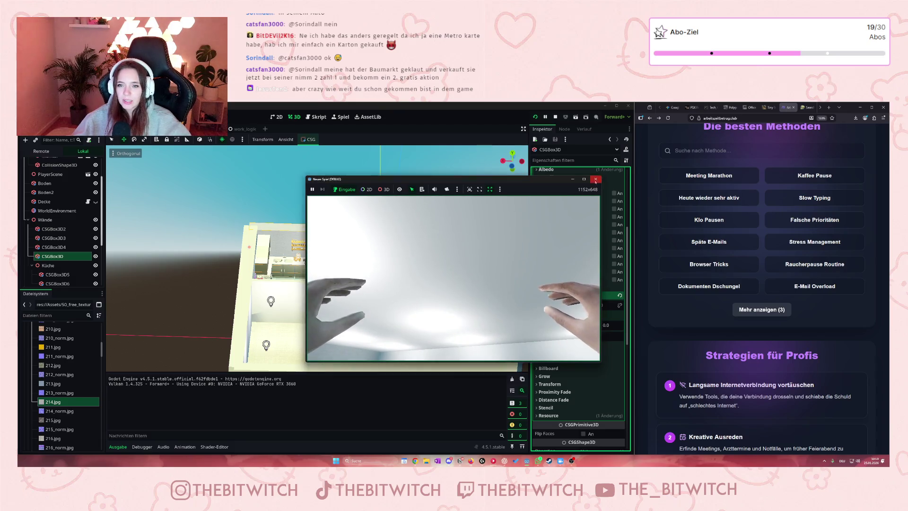
pyautogui.scroll(-2, 321, 333)
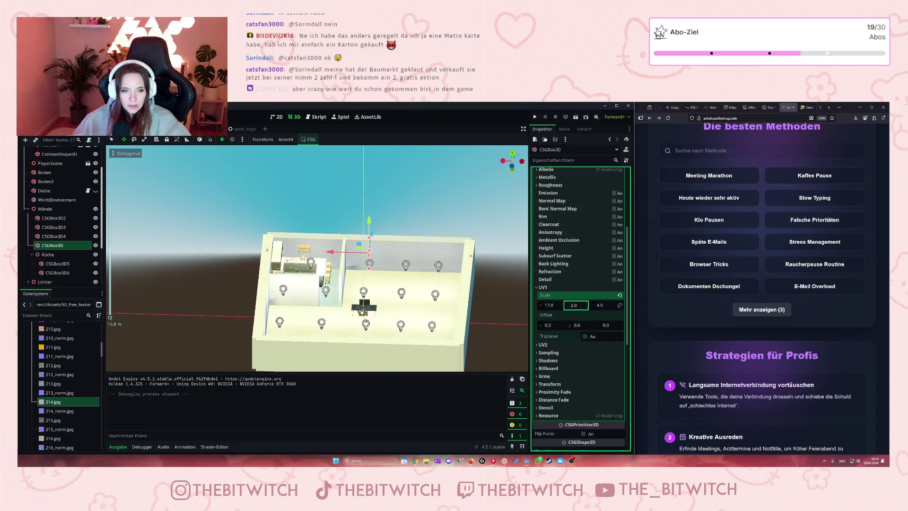
# Select the wall boxes CSGBox3D2 through CSGBox3D6 together.
pyautogui.moveTo(321, 333); pyautogui.dragTo(265, 302)
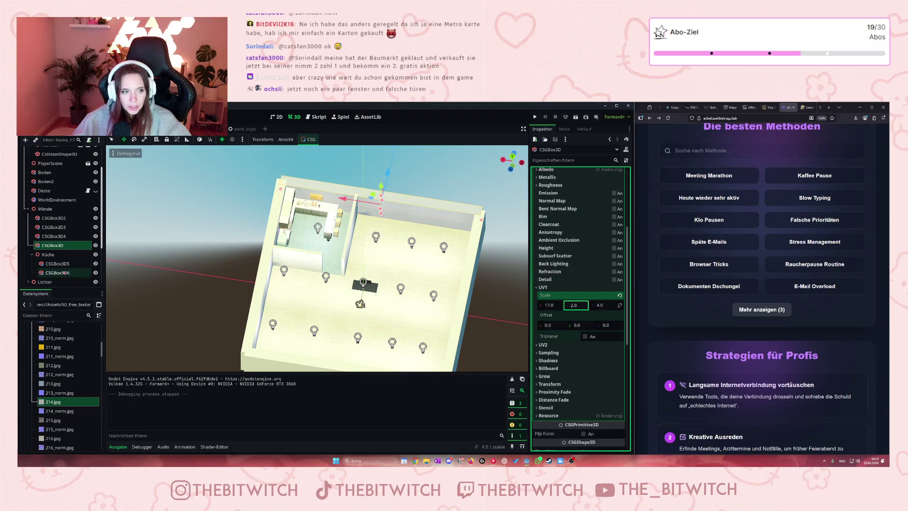
pyautogui.click(54, 219)
pyautogui.keyDown('shift'); pyautogui.click(63, 235); pyautogui.keyUp('shift')
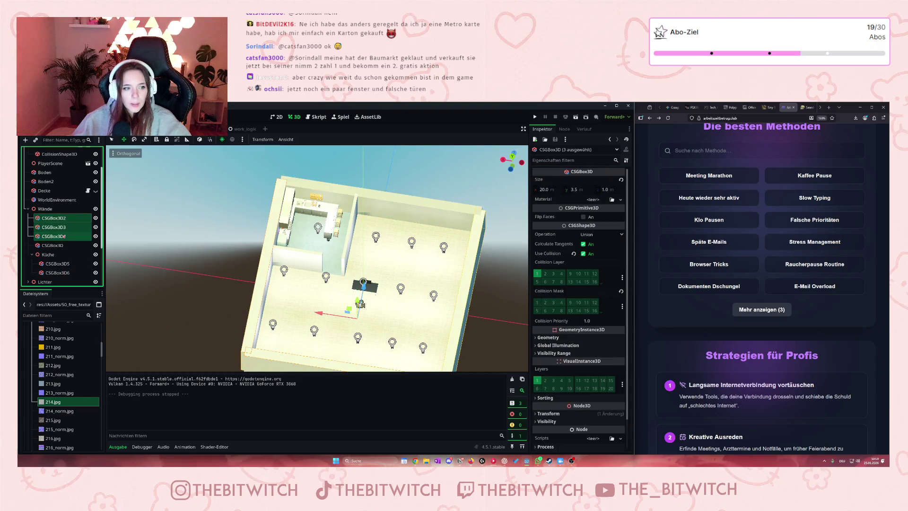
pyautogui.scroll(-1, 64, 236)
pyautogui.keyDown('ctrl'); pyautogui.click(66, 247); pyautogui.keyUp('ctrl')
pyautogui.keyDown('ctrl'); pyautogui.click(67, 256); pyautogui.keyUp('ctrl')
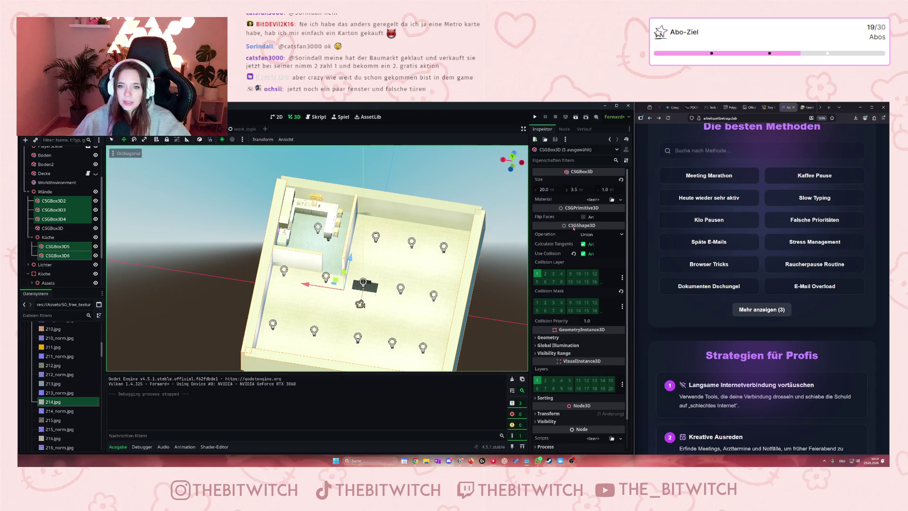
# Assign the wall material to all five selected walls.
pyautogui.click(602, 201)
pyautogui.click(594, 216)
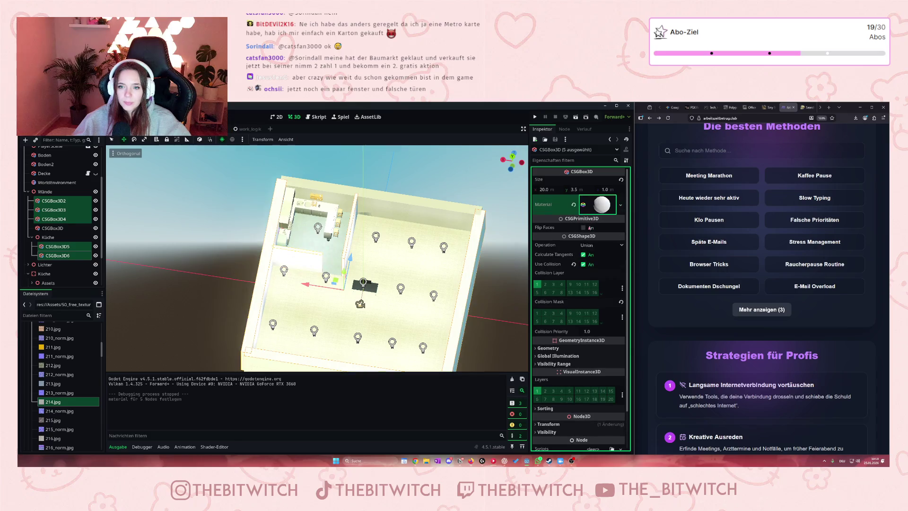
pyautogui.moveTo(63, 402)
pyautogui.mouseDown()
pyautogui.moveTo(331, 284)
pyautogui.moveTo(551, 204)
pyautogui.mouseUp()
pyautogui.scroll(2, 317, 269)
pyautogui.scroll(-3, 317, 269)
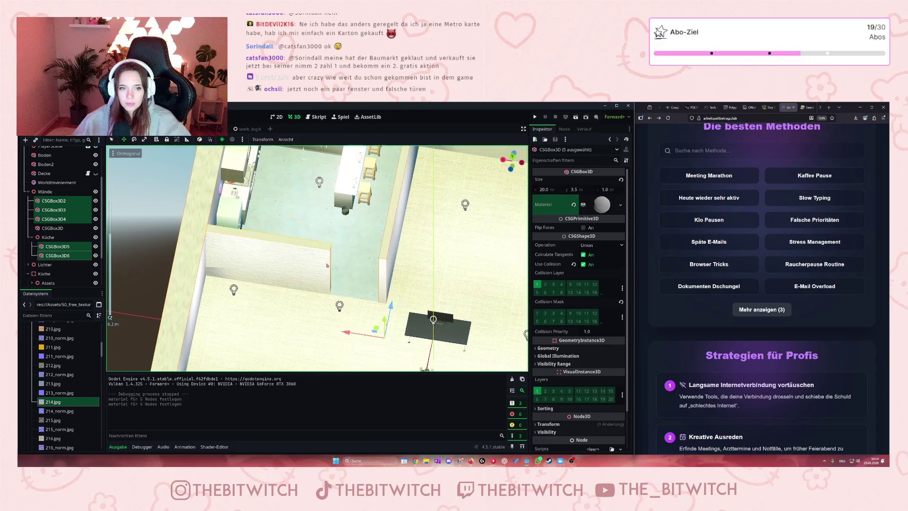
pyautogui.scroll(2, 402, 250)
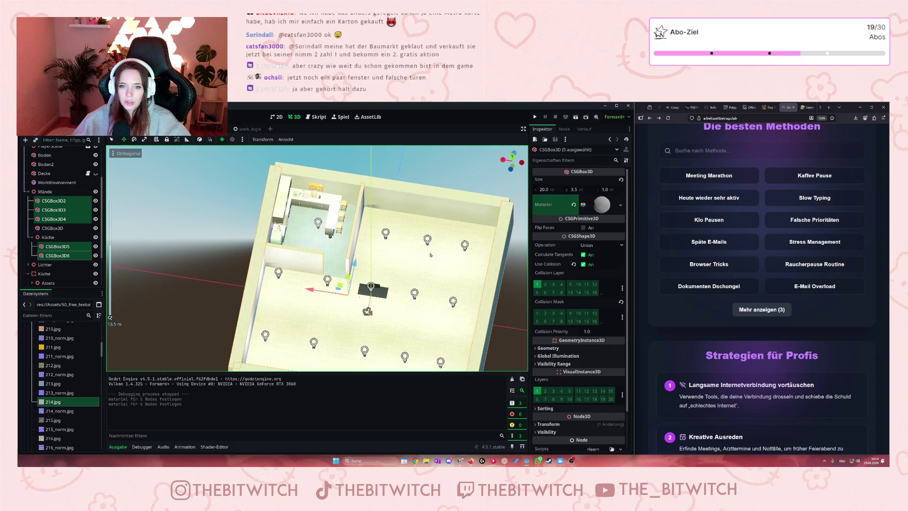
# Select the floor Boden, then save and run the game.
pyautogui.click(431, 255)
pyautogui.click(536, 117)
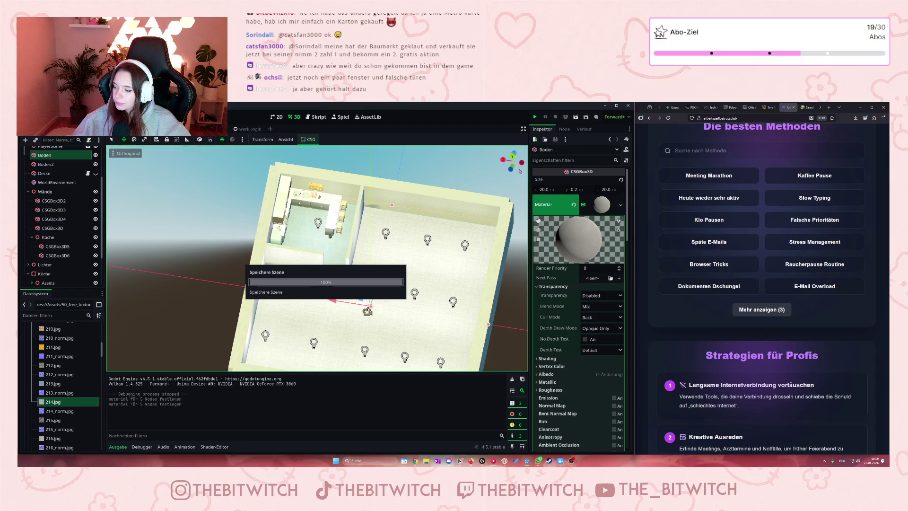
pyautogui.click(540, 209)
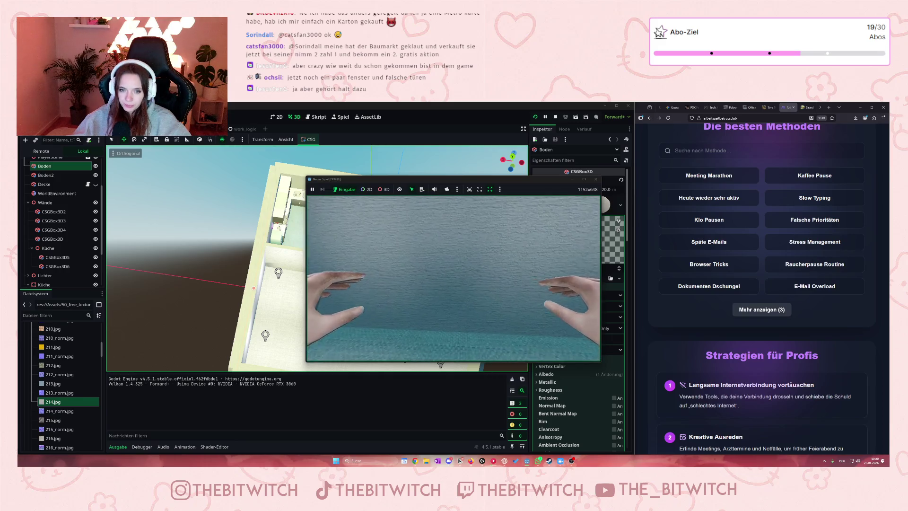
# Stop the running game with F8.
pyautogui.press('F8')
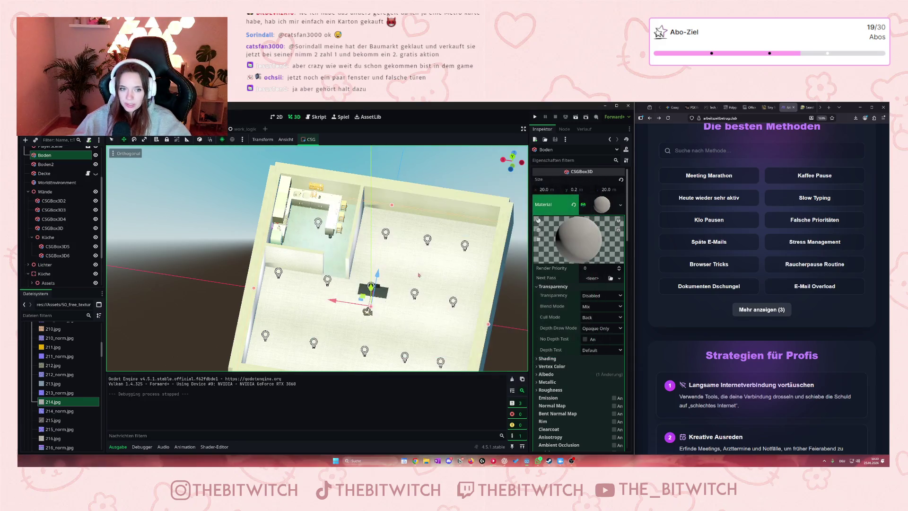
# Select walls CSGBox3D2 through CSGBox3D6, excluding CSGBox3D.
pyautogui.click(396, 203)
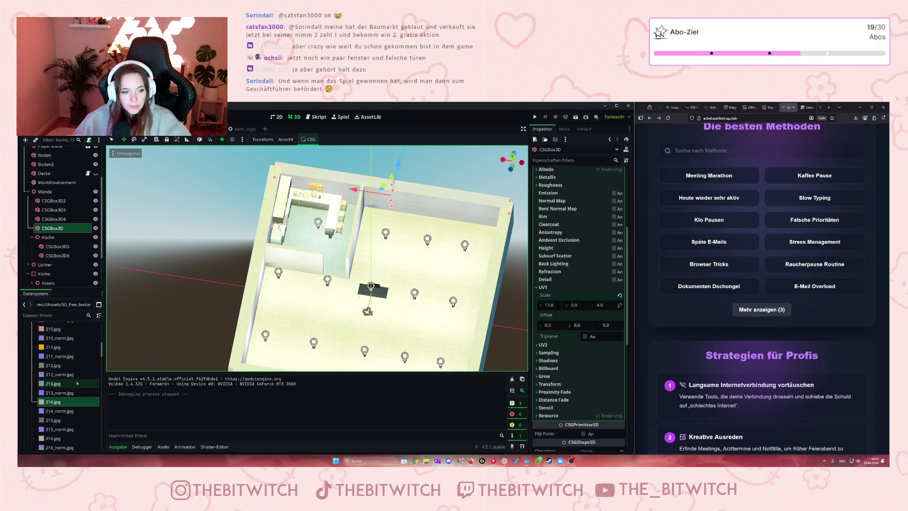
pyautogui.click(53, 200)
pyautogui.keyDown('shift'); pyautogui.click(53, 219); pyautogui.keyUp('shift')
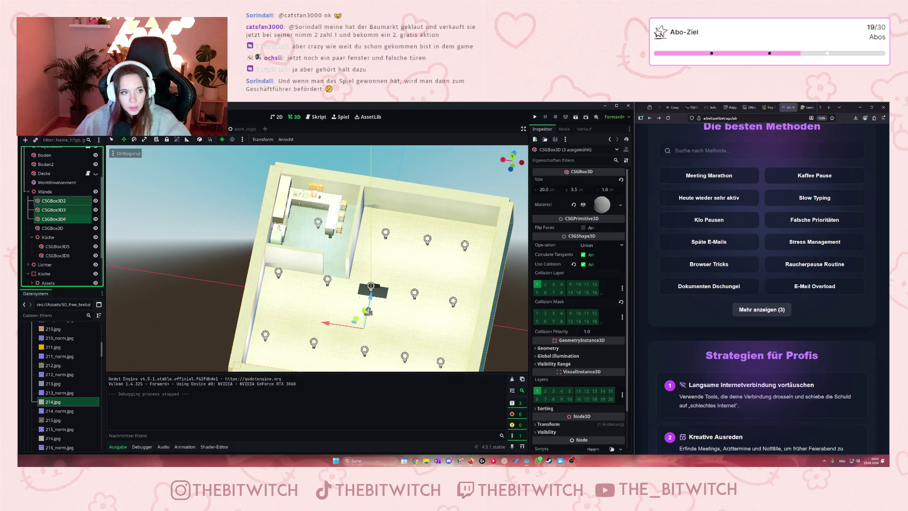
pyautogui.keyDown('shift'); pyautogui.click(67, 255); pyautogui.keyUp('shift')
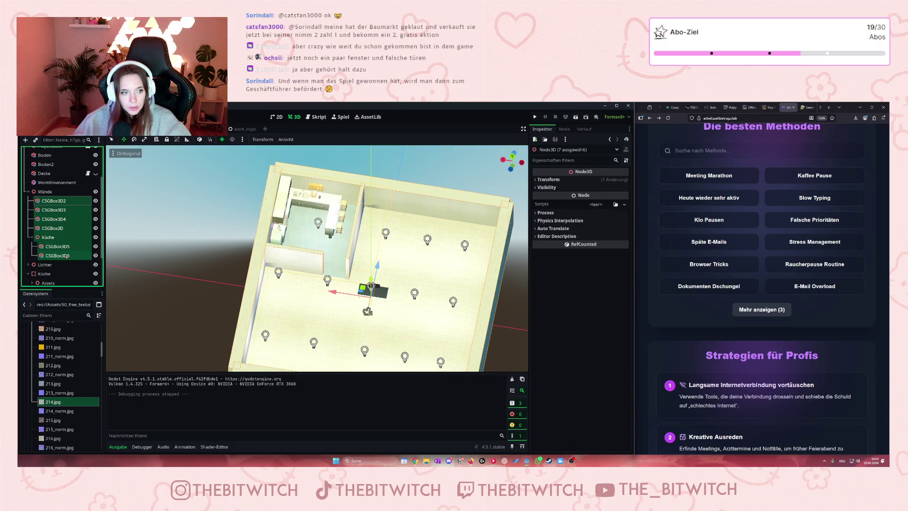
pyautogui.keyDown('ctrl'); pyautogui.click(52, 228); pyautogui.keyUp('ctrl')
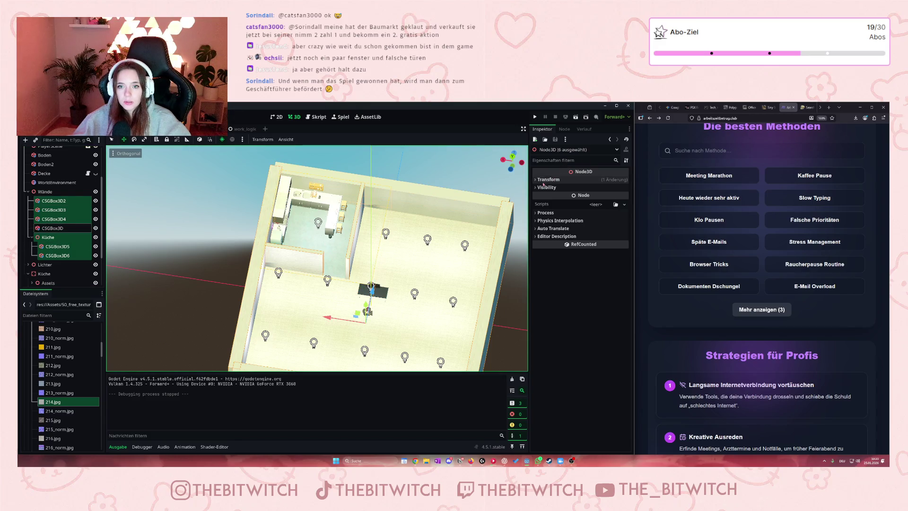
pyautogui.click(57, 247)
pyautogui.keyDown('ctrl'); pyautogui.click(57, 255); pyautogui.keyUp('ctrl')
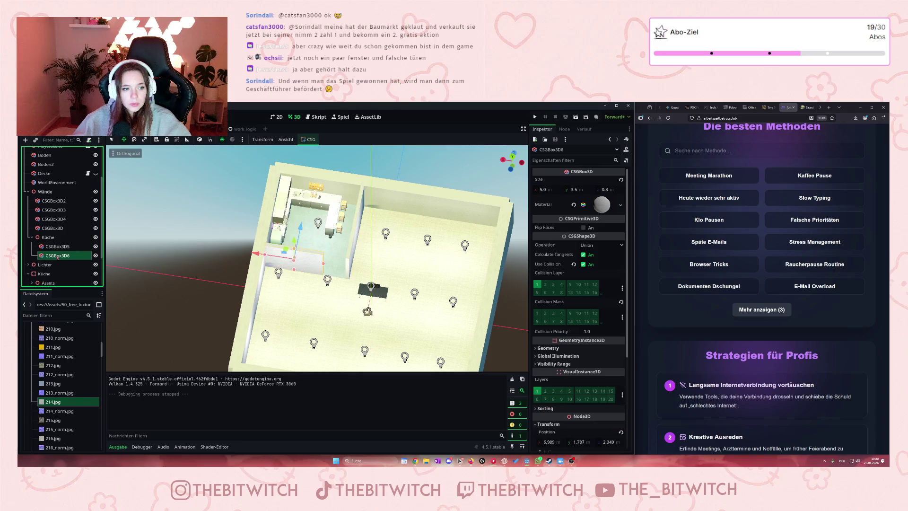
pyautogui.keyDown('ctrl'); pyautogui.click(53, 219); pyautogui.keyUp('ctrl')
pyautogui.keyDown('ctrl'); pyautogui.click(54, 209); pyautogui.keyUp('ctrl')
pyautogui.keyDown('ctrl'); pyautogui.click(53, 201); pyautogui.keyUp('ctrl')
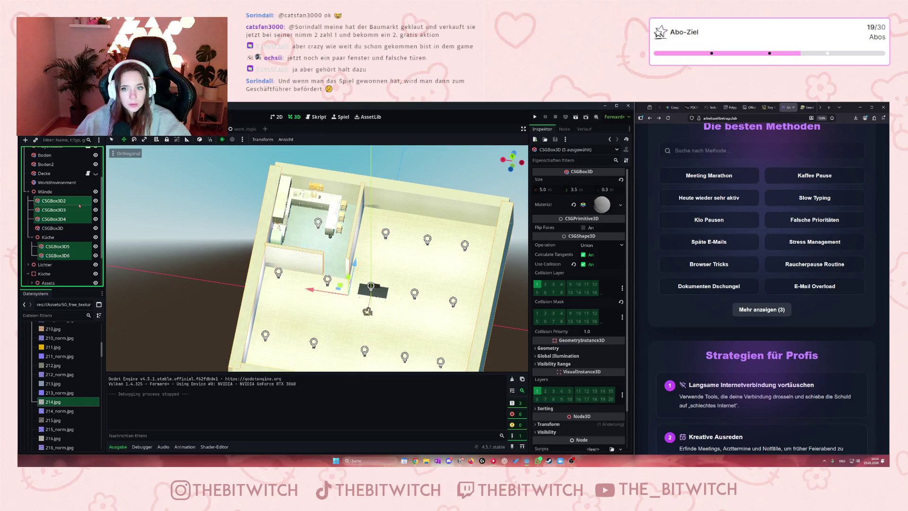
# Set the shared wall material's UV1 Scale to 17, 2, 4 and run the scene.
pyautogui.click(602, 204)
pyautogui.scroll(-5, 566, 312)
pyautogui.scroll(2, 565, 312)
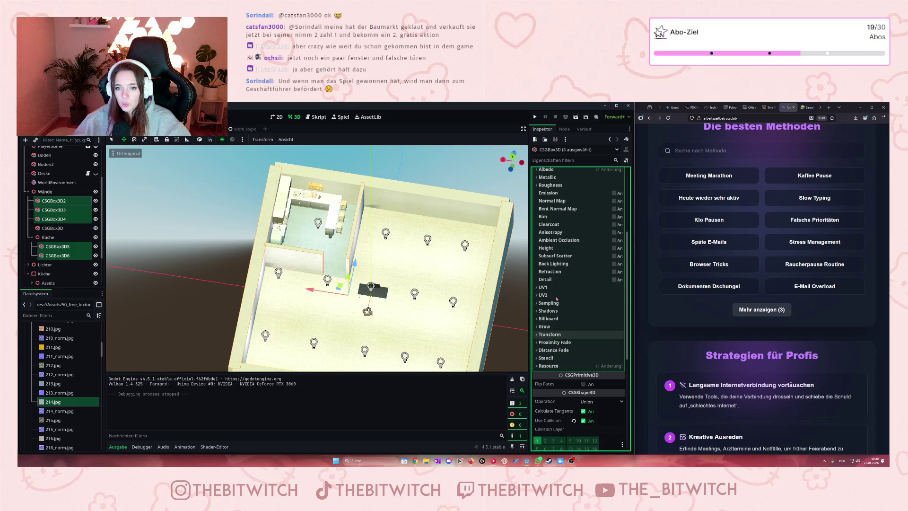
pyautogui.click(539, 287)
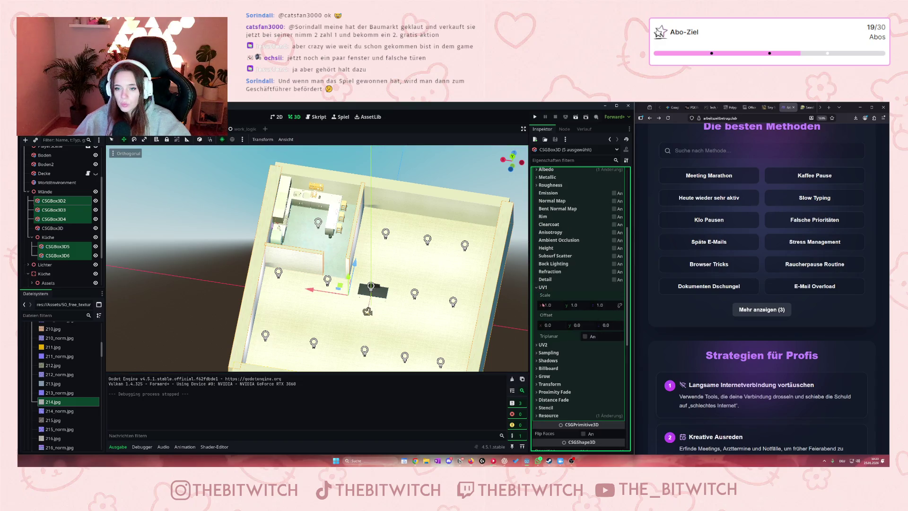
pyautogui.click(545, 305)
pyautogui.write('17')
pyautogui.press('Tab')
pyautogui.write('2')
pyautogui.press('Tab')
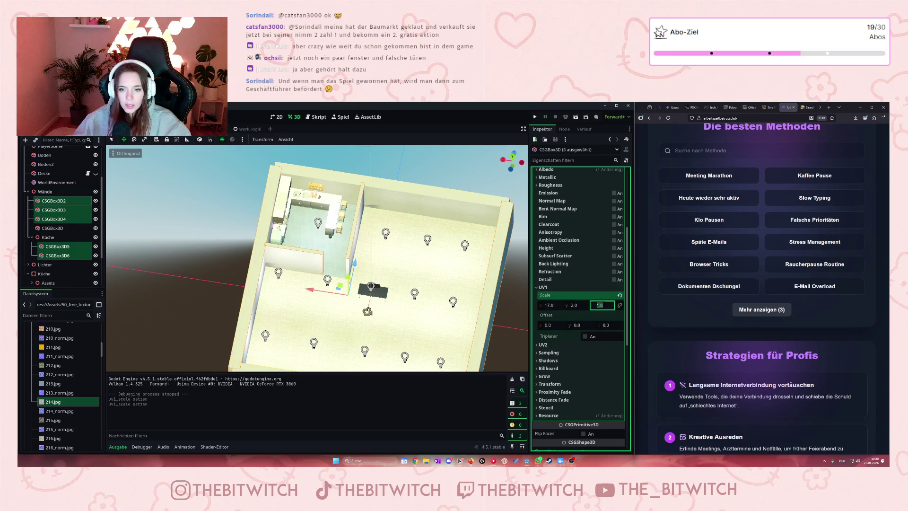
pyautogui.write('4')
pyautogui.press('Return')
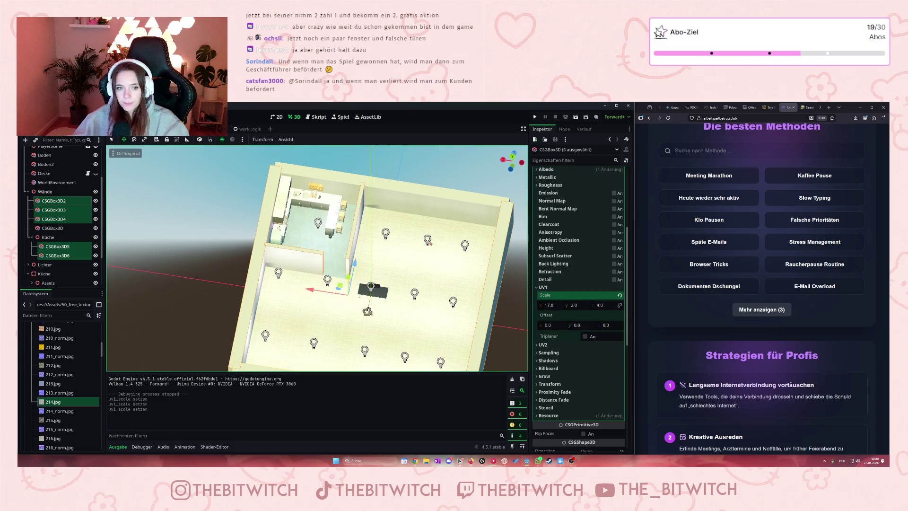
pyautogui.click(534, 118)
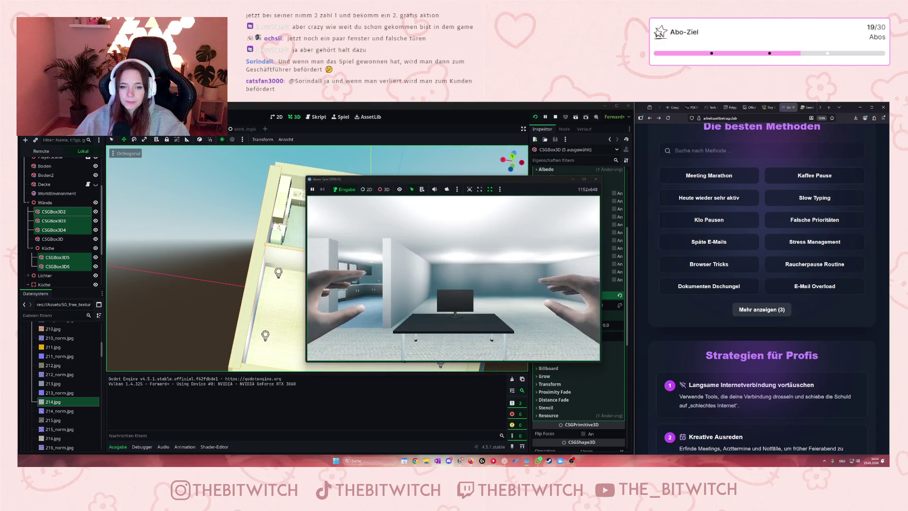
# Look around and walk toward the table in-game, then stop the test run.
pyautogui.press('w')
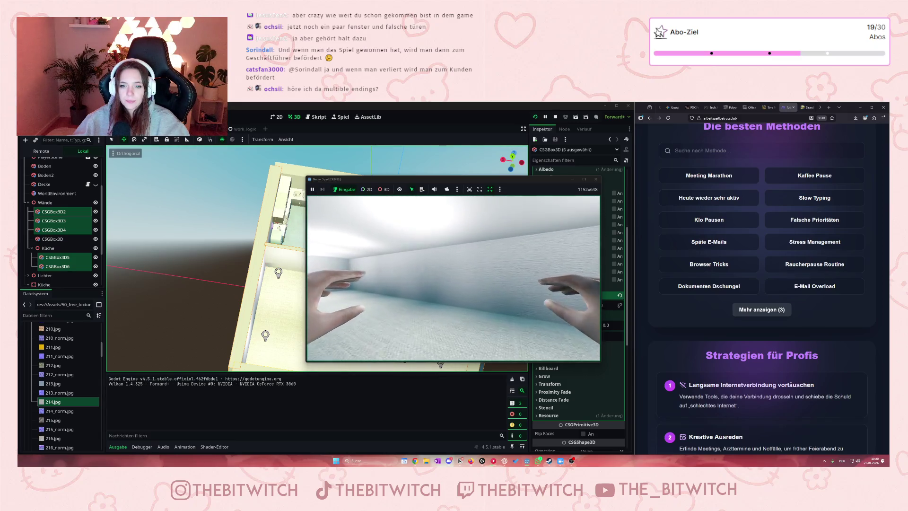
pyautogui.press('w')
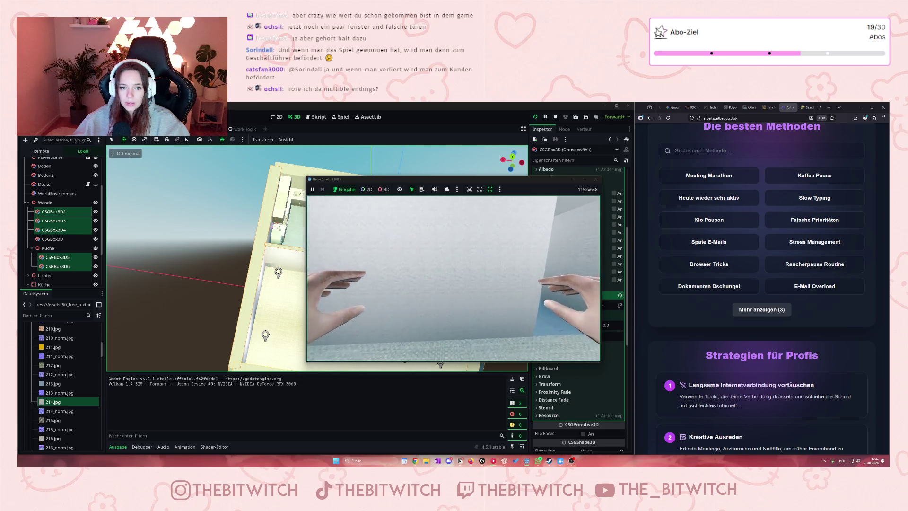
pyautogui.click(596, 180)
pyautogui.scroll(5, 422, 253)
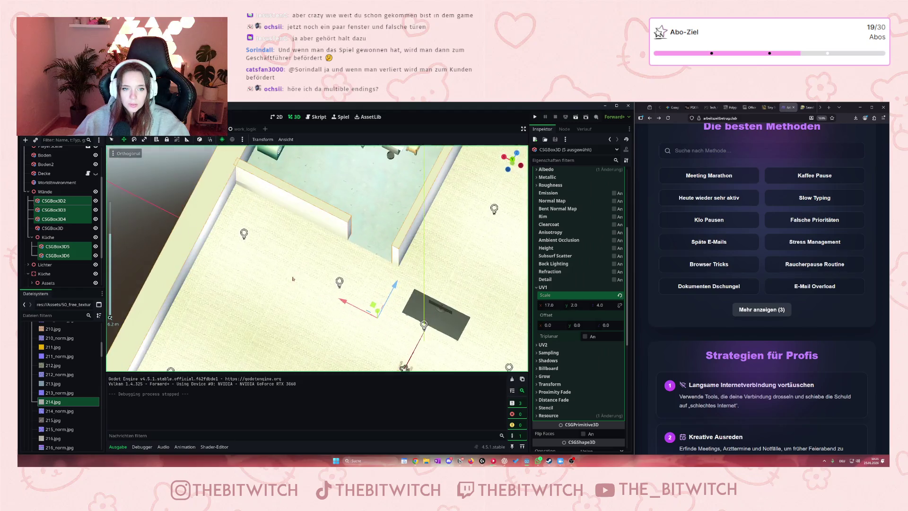
pyautogui.scroll(-4, 309, 263)
pyautogui.scroll(5, 316, 257)
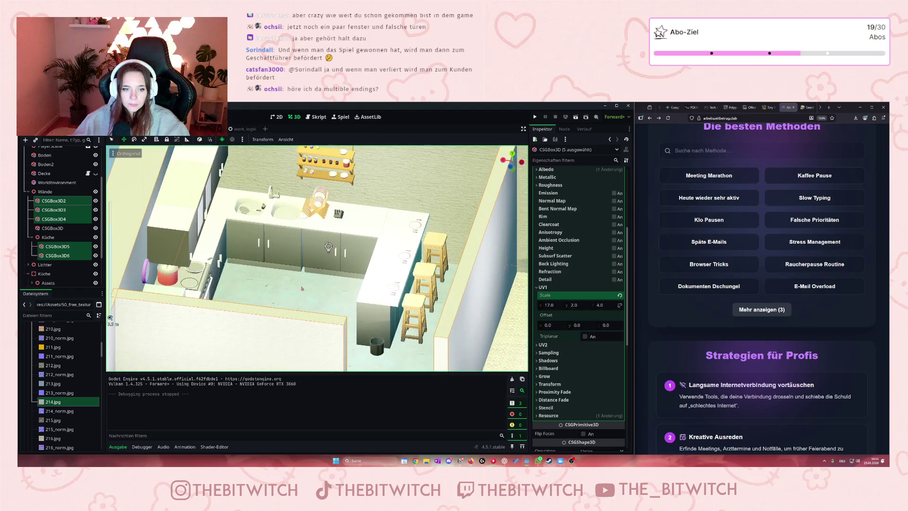
pyautogui.moveTo(316, 257); pyautogui.dragTo(384, 170)
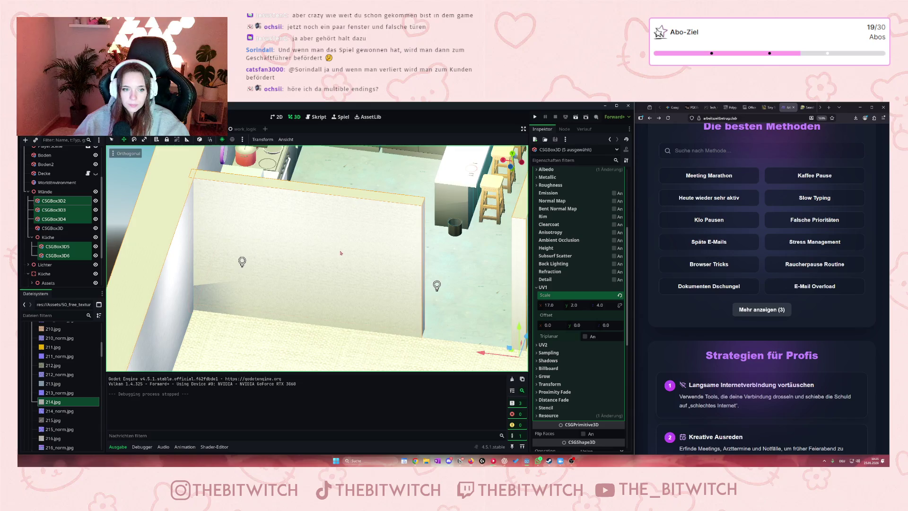
pyautogui.click(57, 246)
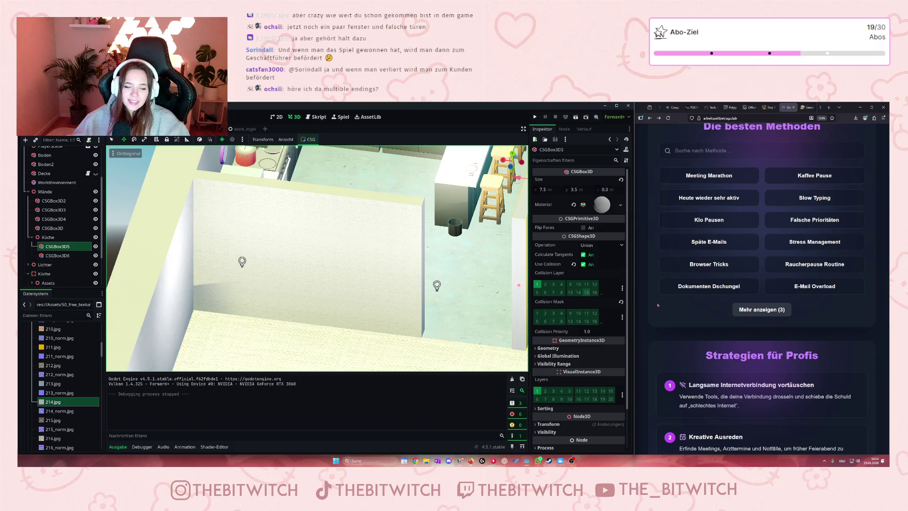
pyautogui.scroll(3, 437, 303)
pyautogui.click(602, 204)
pyautogui.scroll(-5, 561, 332)
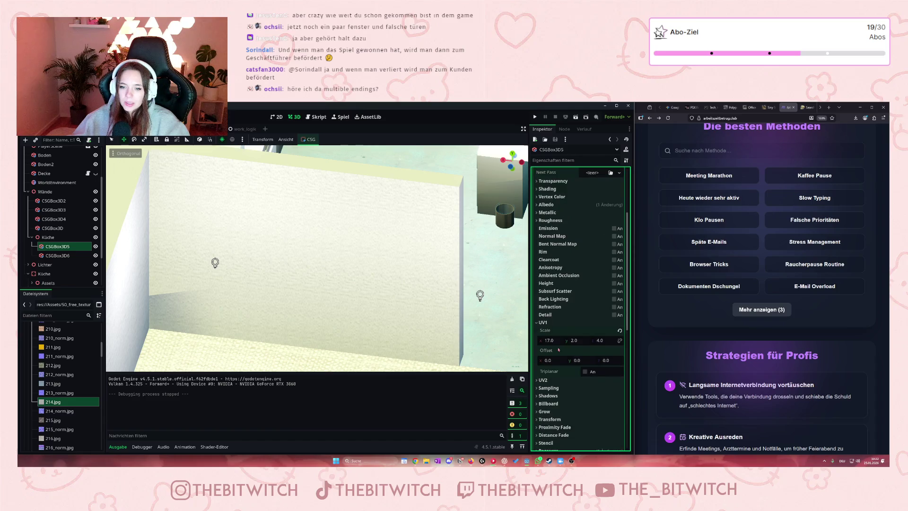
pyautogui.click(560, 341)
pyautogui.write('16')
pyautogui.press('Return')
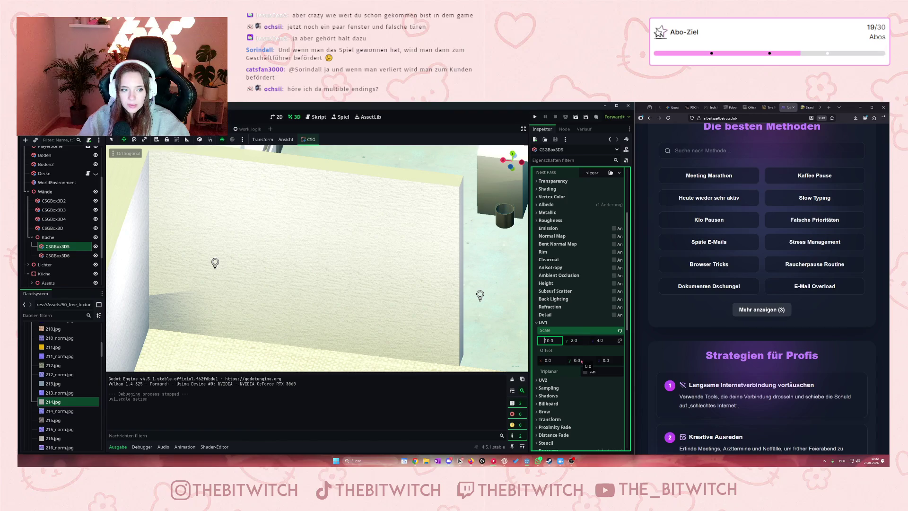
pyautogui.moveTo(387, 274)
pyautogui.mouseDown()
pyautogui.moveTo(296, 279)
pyautogui.moveTo(415, 323)
pyautogui.mouseUp()
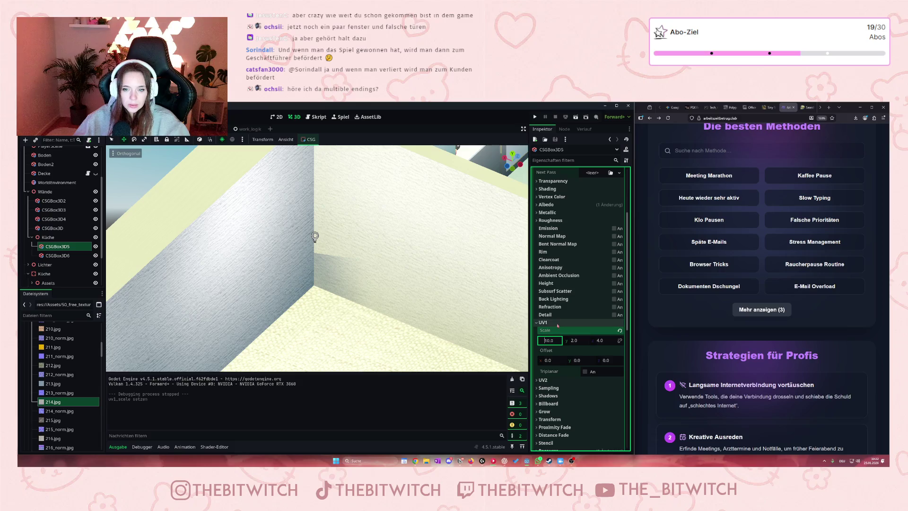
pyautogui.doubleClick(68, 256)
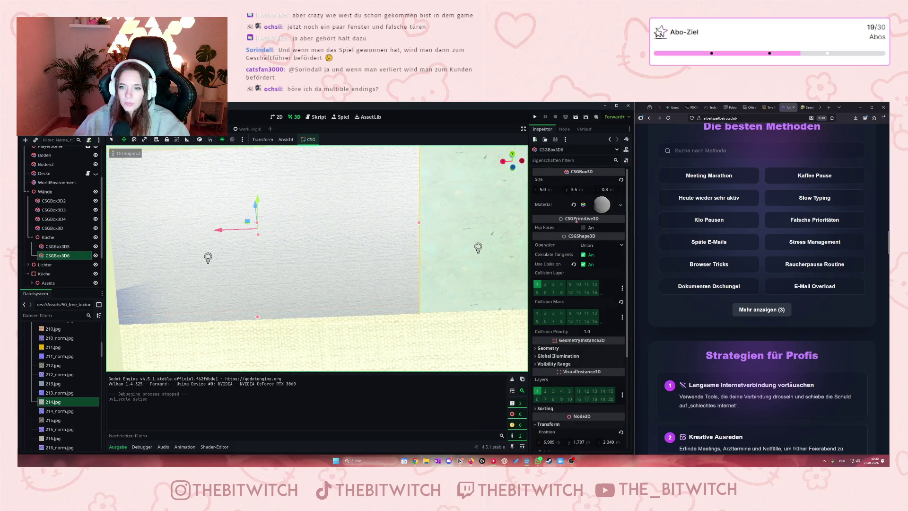
pyautogui.click(602, 204)
pyautogui.scroll(-5, 553, 393)
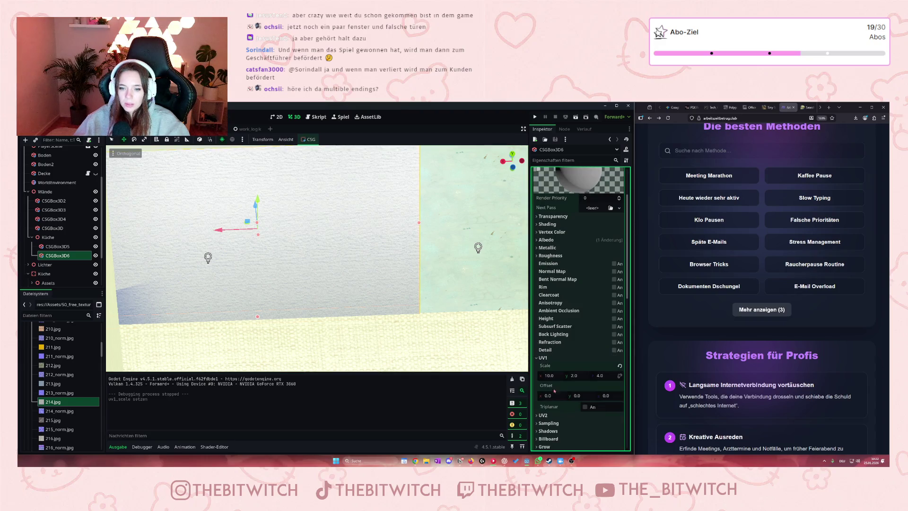
pyautogui.scroll(-6, 404, 317)
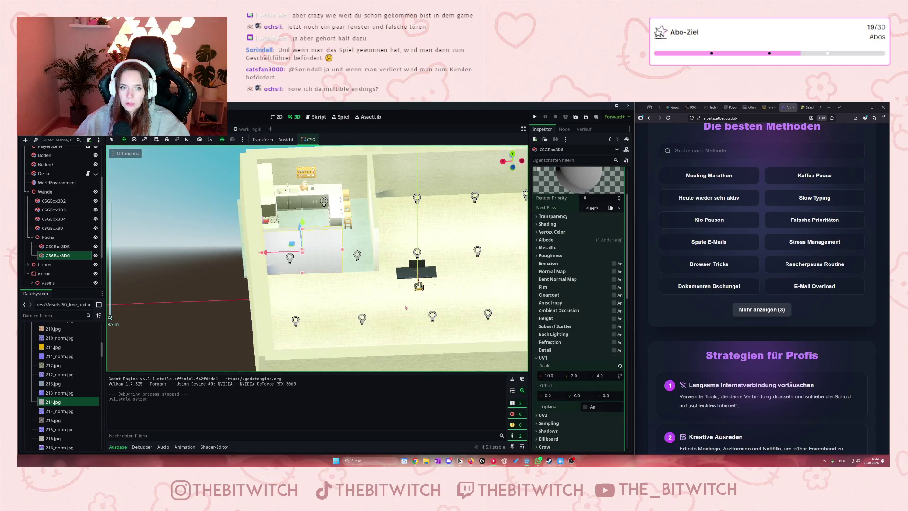
pyautogui.moveTo(403, 303); pyautogui.dragTo(390, 295)
pyautogui.scroll(3, 391, 295)
# Select wall CSGBox3D3, then add floor Boden and walls CSGBox3D4 and CSGBox3D2 to the selection.
pyautogui.click(369, 327)
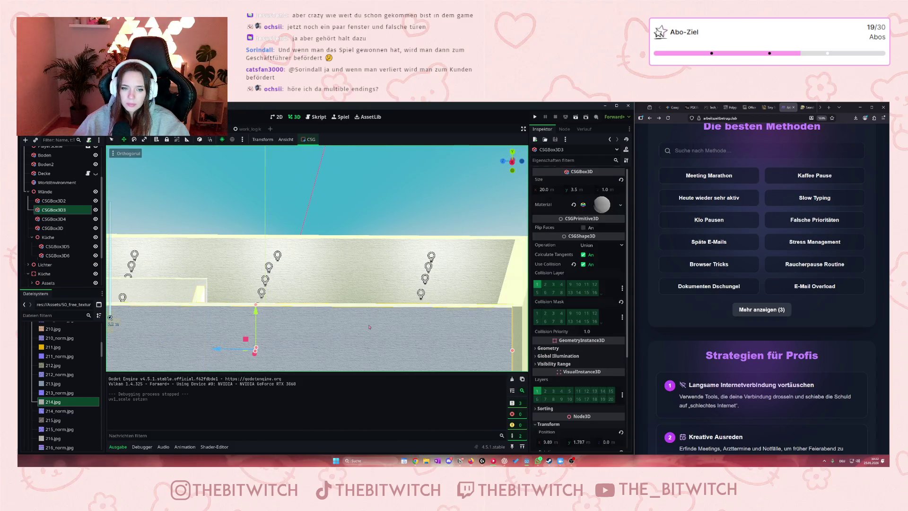
pyautogui.scroll(-5, 577, 341)
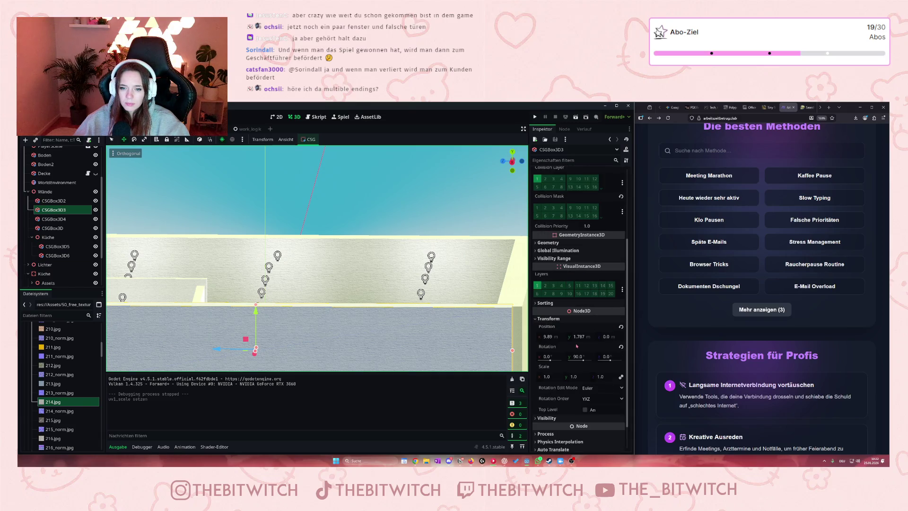
pyautogui.moveTo(405, 336)
pyautogui.mouseDown()
pyautogui.moveTo(358, 333)
pyautogui.moveTo(335, 347)
pyautogui.moveTo(337, 331)
pyautogui.mouseUp()
pyautogui.scroll(10, 577, 308)
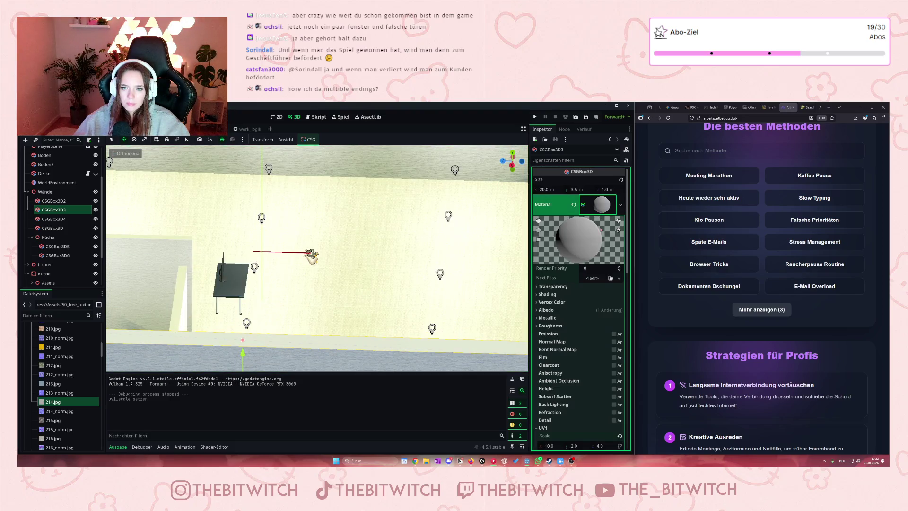
pyautogui.scroll(4, 573, 334)
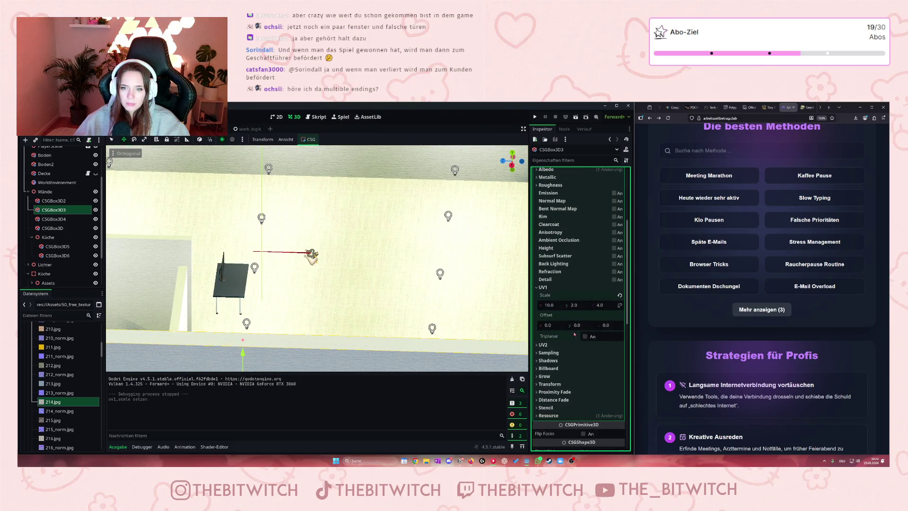
pyautogui.scroll(-5, 179, 330)
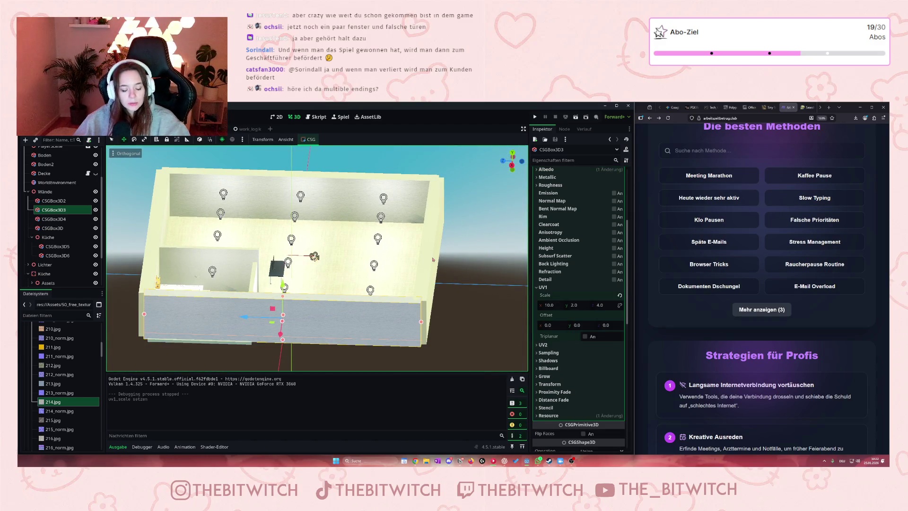
pyautogui.keyDown('shift'); pyautogui.click(371, 199); pyautogui.keyUp('shift')
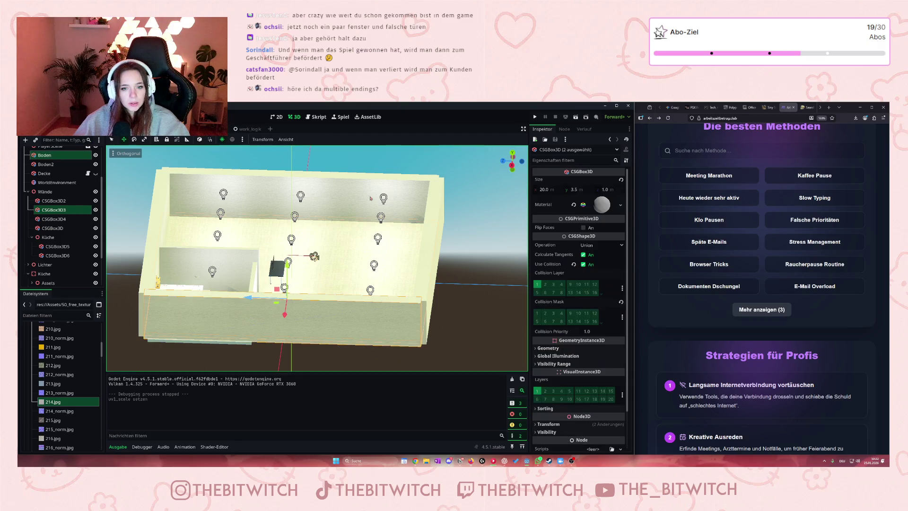
pyautogui.scroll(-2, 373, 211)
pyautogui.scroll(2, 373, 212)
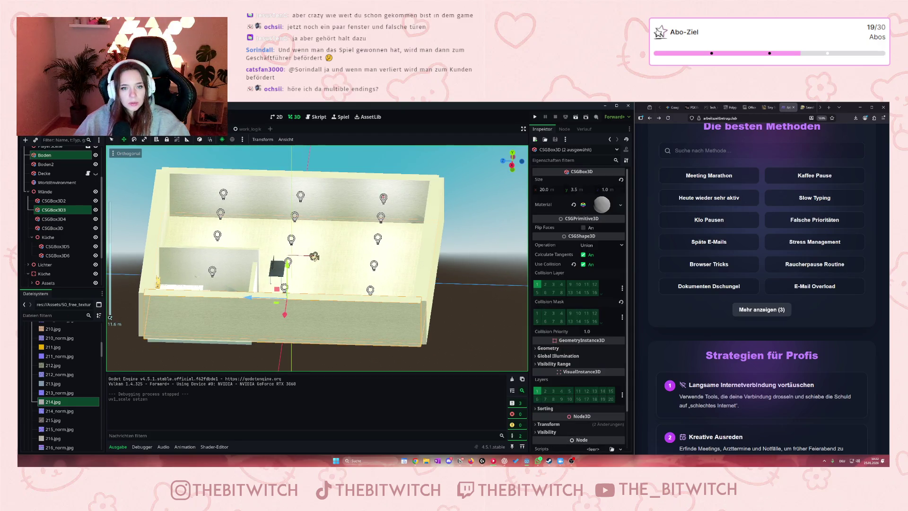
pyautogui.moveTo(303, 246); pyautogui.dragTo(314, 207)
pyautogui.keyDown('shift'); pyautogui.click(323, 204); pyautogui.keyUp('shift')
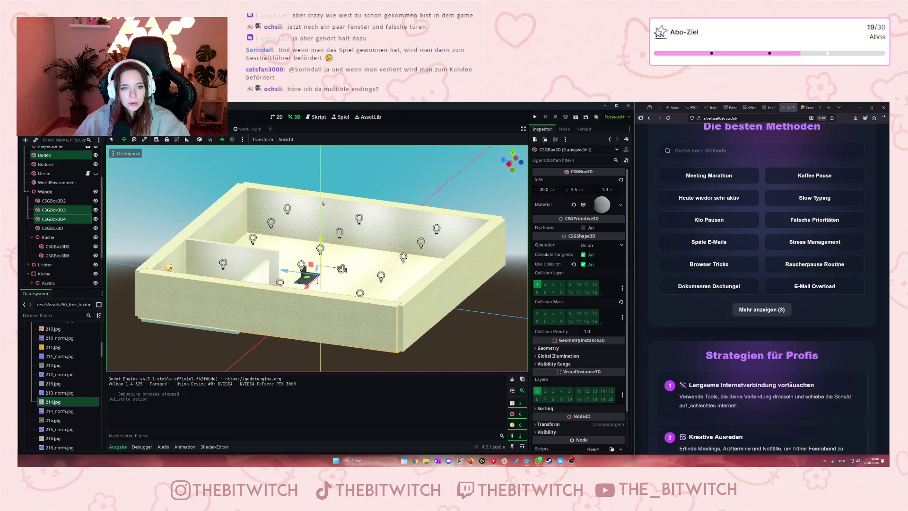
pyautogui.keyDown('shift'); pyautogui.click(480, 274); pyautogui.keyUp('shift')
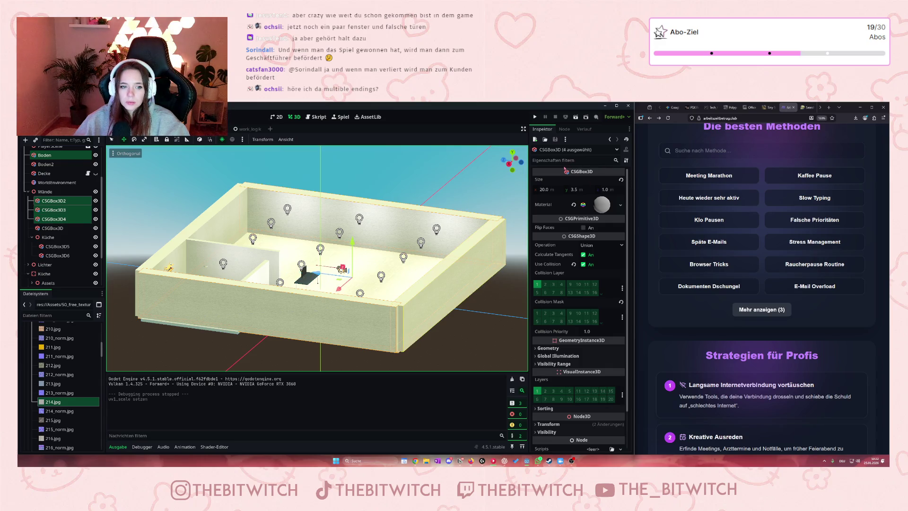
pyautogui.click(621, 205)
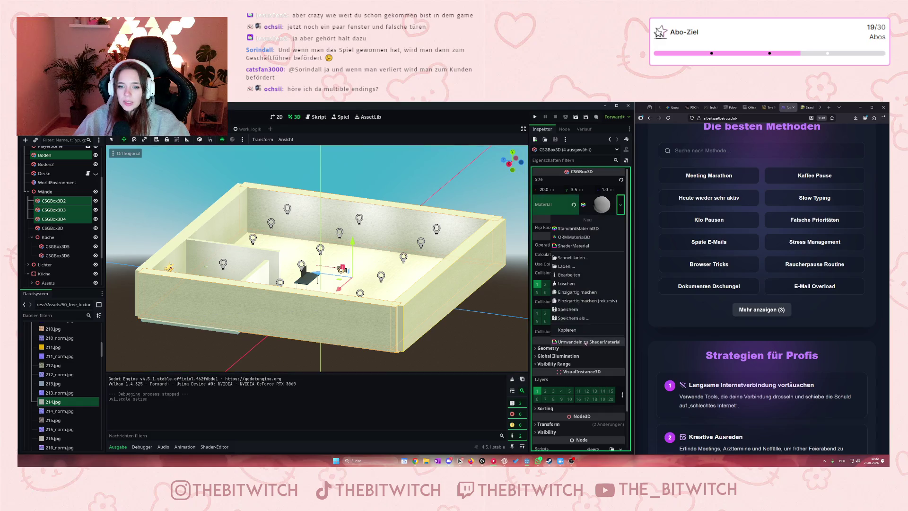
# Make the shared material unique (recursive) and expand its properties.
pyautogui.click(586, 301)
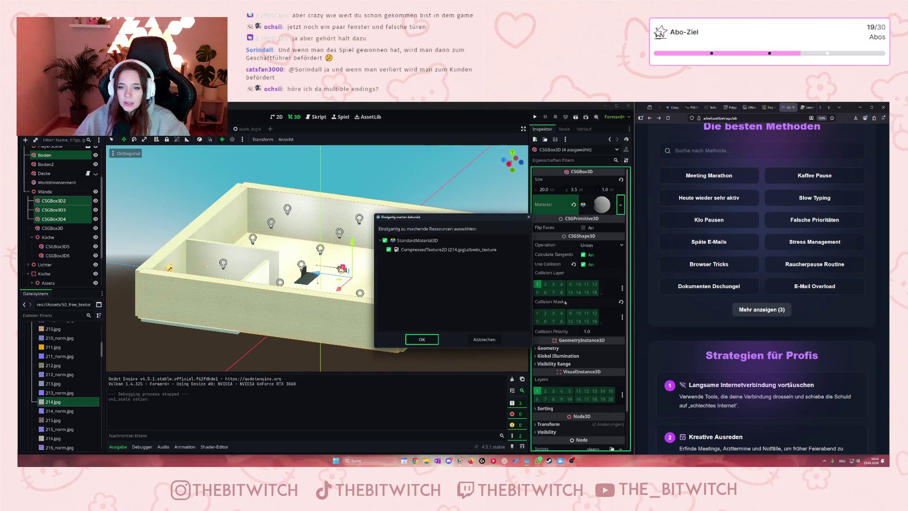
pyautogui.click(433, 340)
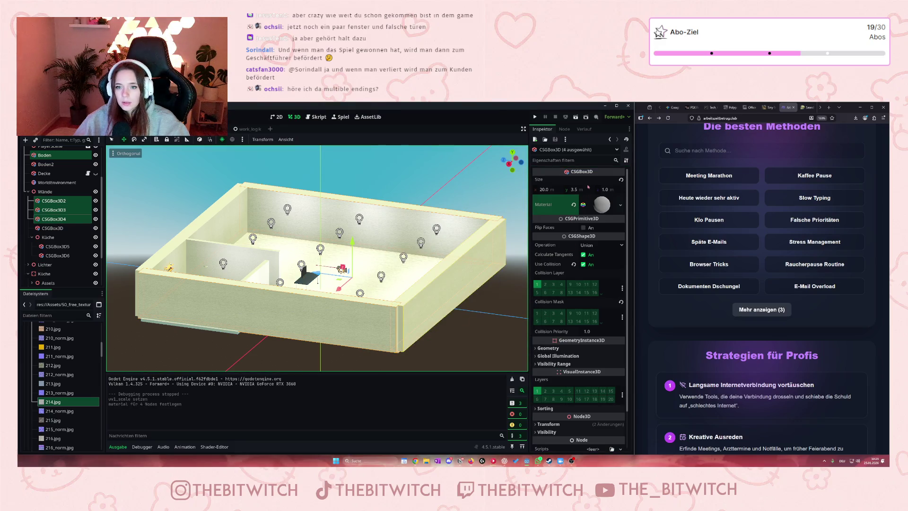
pyautogui.moveTo(597, 205); pyautogui.dragTo(594, 207)
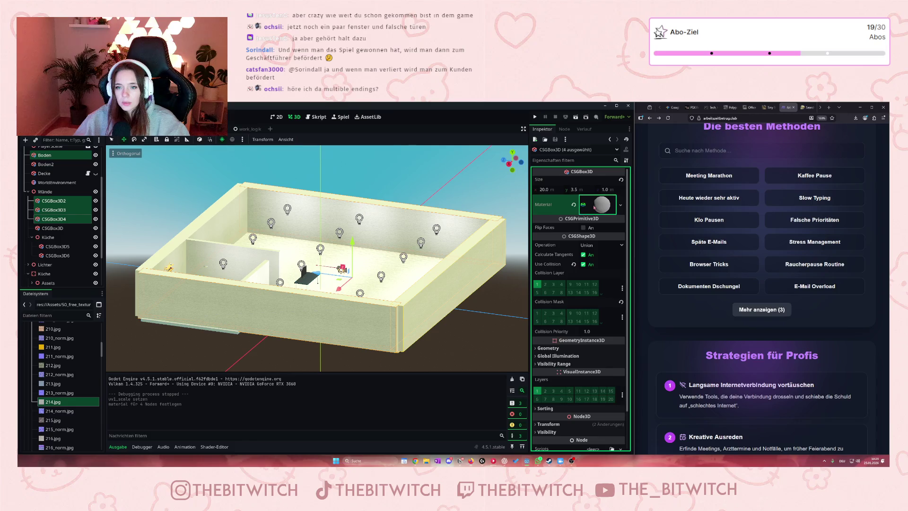
pyautogui.click(594, 207)
# Set the material's UV1 Scale x to 17 and save the scene.
pyautogui.scroll(-5, 548, 349)
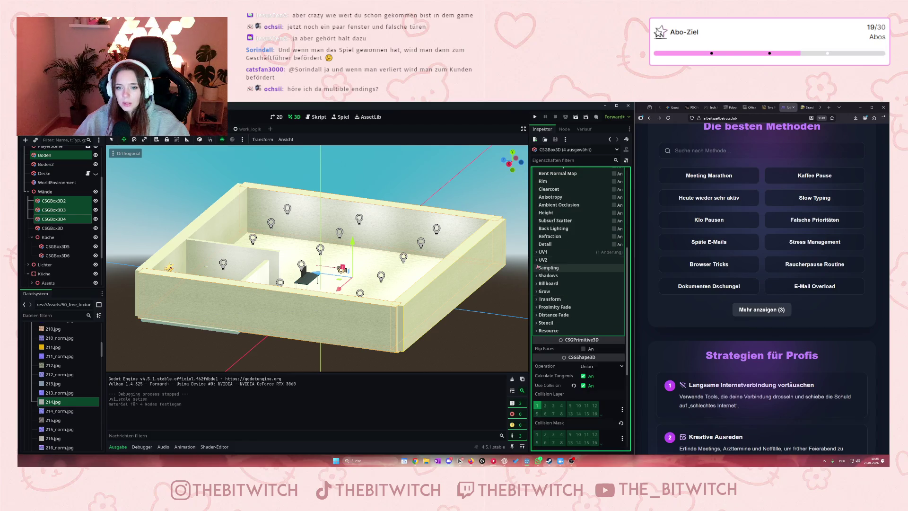
pyautogui.click(538, 253)
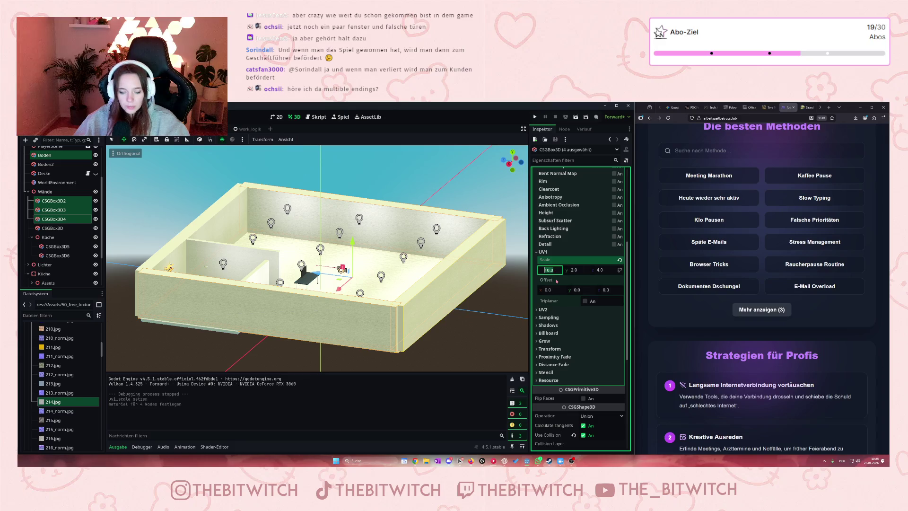
pyautogui.write('17')
pyautogui.press('Return')
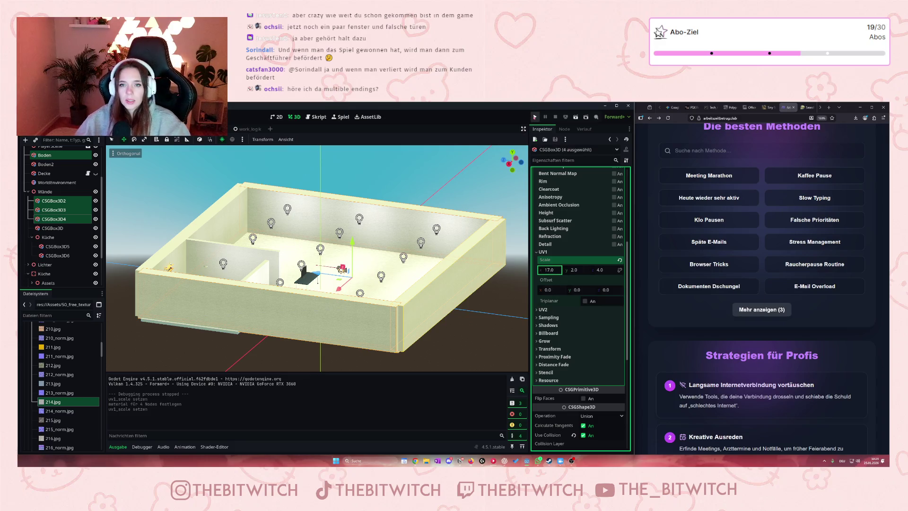
pyautogui.hotkey('ctrl', 's')
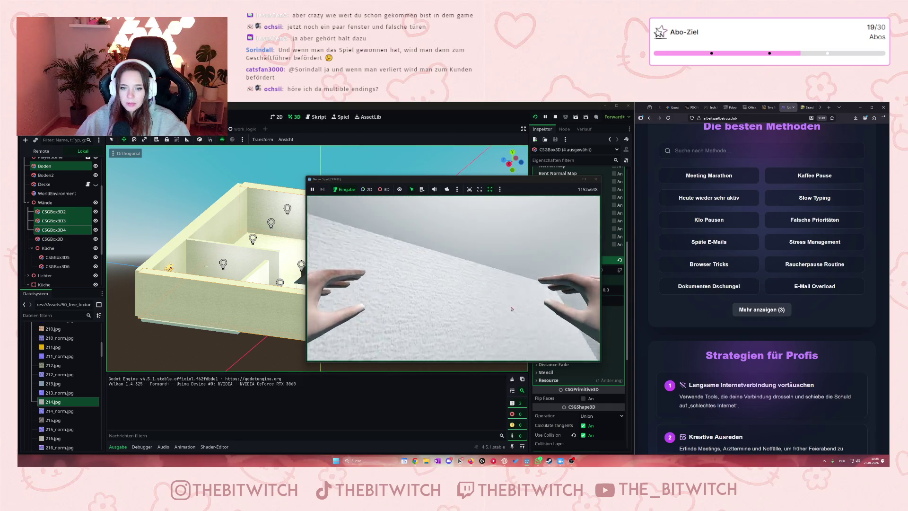
pyautogui.press('F8')
pyautogui.scroll(5, 317, 258)
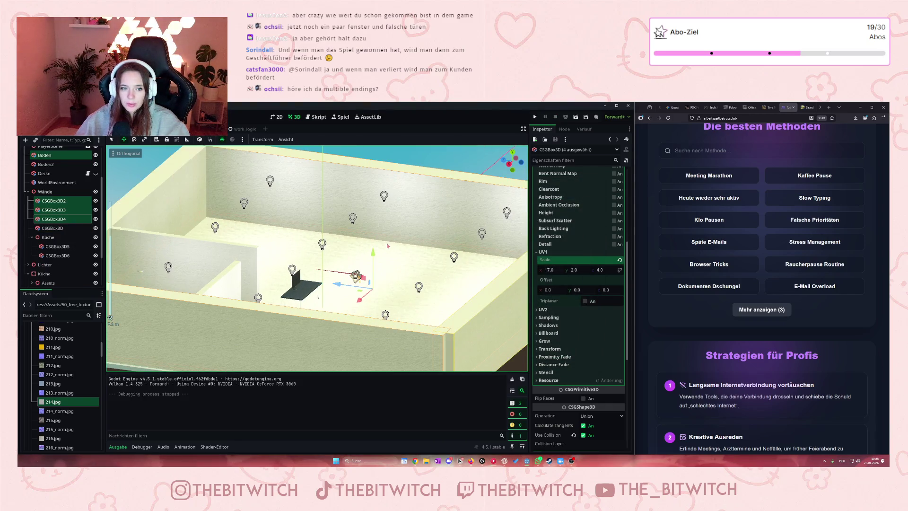
pyautogui.scroll(-3, 345, 262)
pyautogui.moveTo(346, 262)
pyautogui.mouseDown()
pyautogui.moveTo(176, 280)
pyautogui.moveTo(252, 273)
pyautogui.moveTo(445, 340)
pyautogui.moveTo(406, 303)
pyautogui.mouseUp()
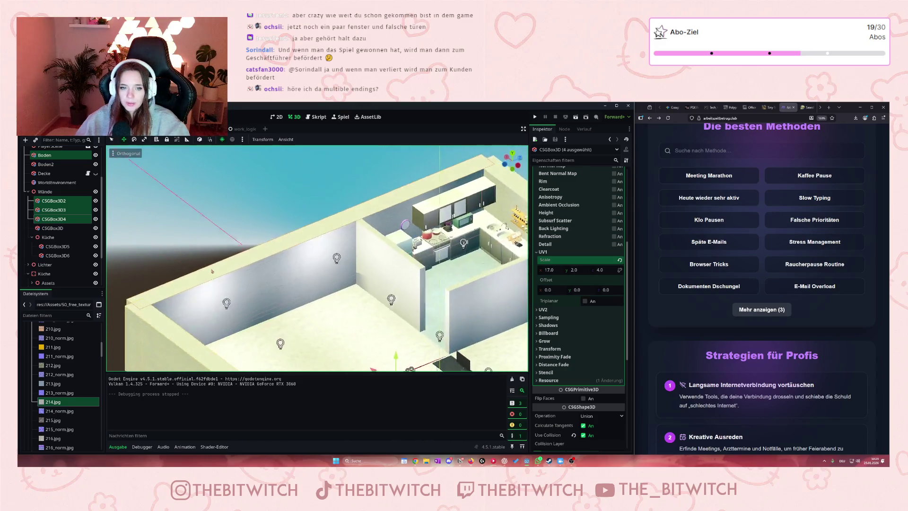
pyautogui.scroll(-5, 176, 280)
pyautogui.scroll(-3, 252, 273)
pyautogui.scroll(4, 252, 273)
pyautogui.scroll(-4, 252, 273)
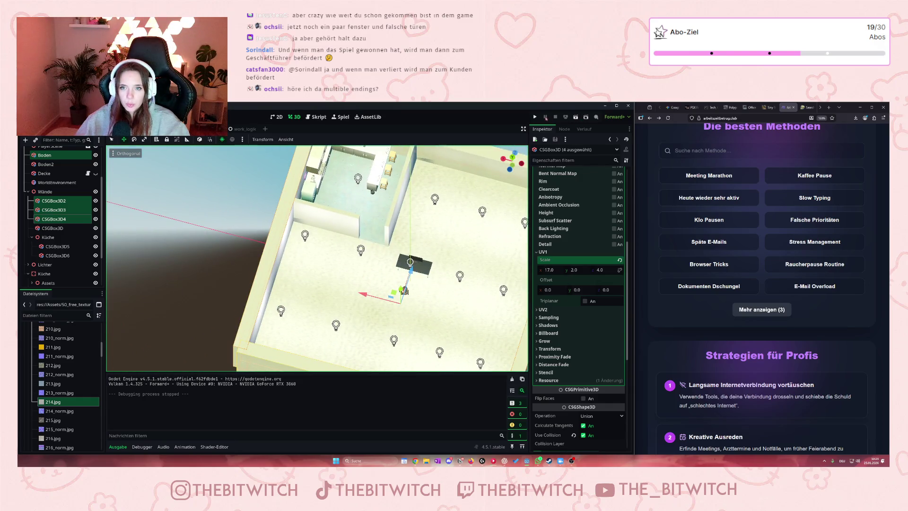
pyautogui.click(535, 117)
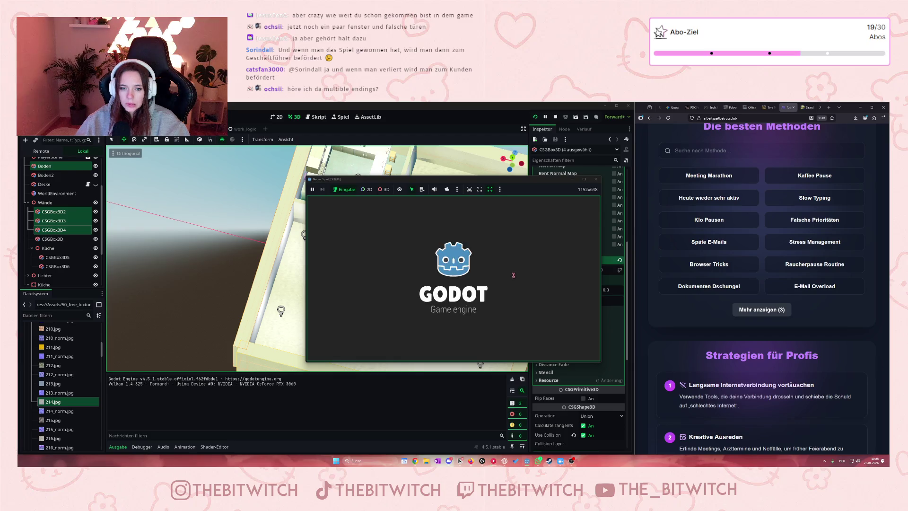
pyautogui.press('Escape')
pyautogui.click(595, 180)
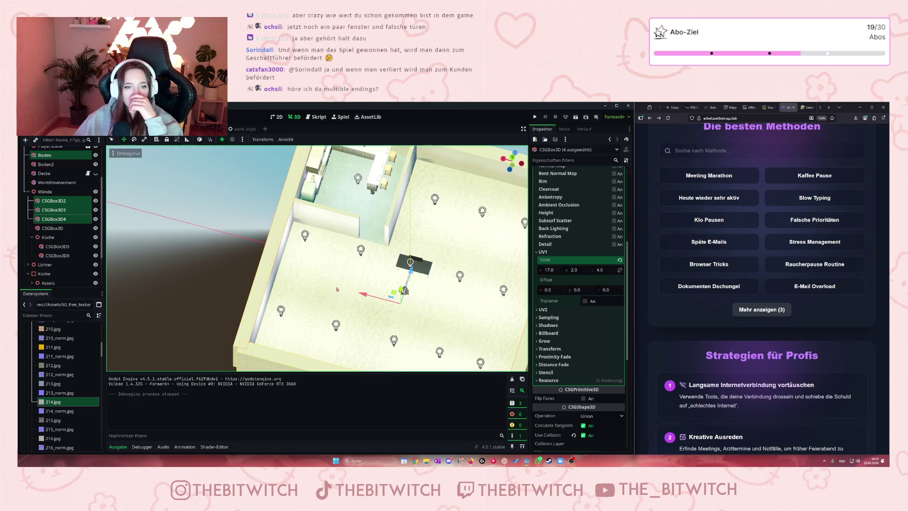
# Make the floor Boden's material unique.
pyautogui.click(45, 155)
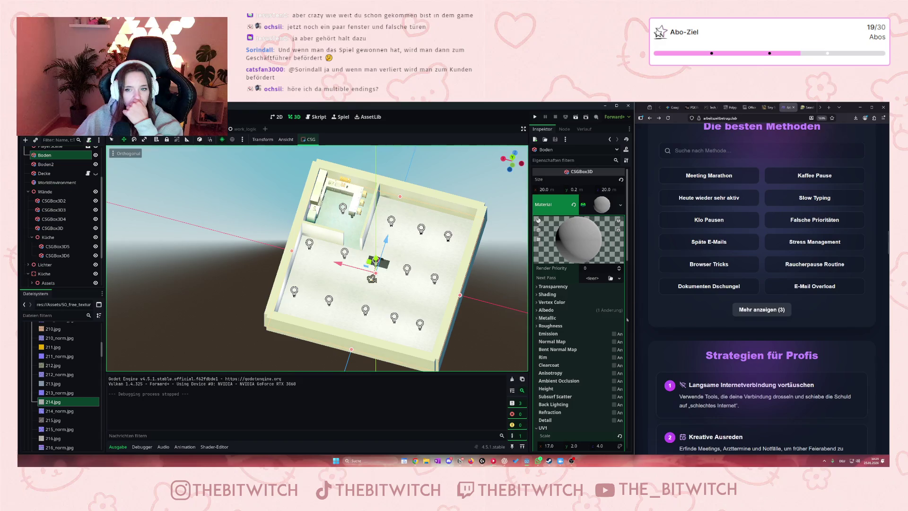
pyautogui.click(620, 204)
pyautogui.click(579, 307)
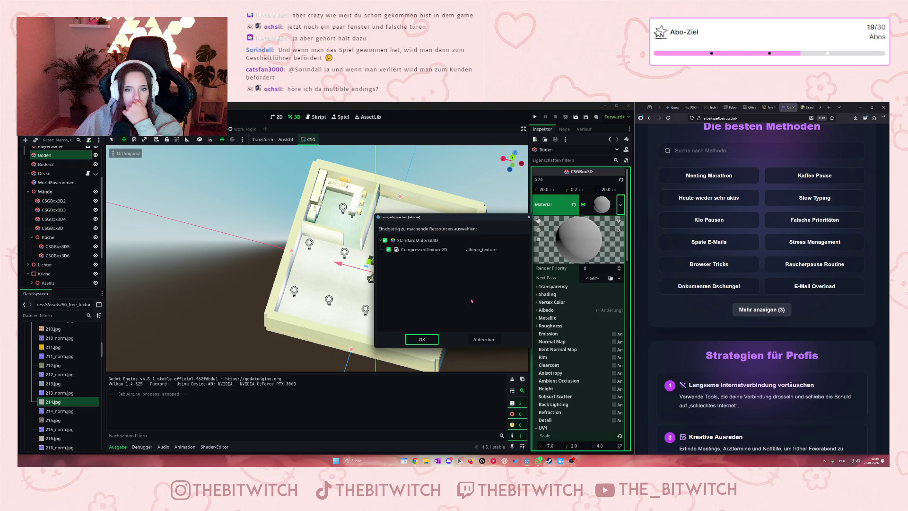
pyautogui.click(417, 341)
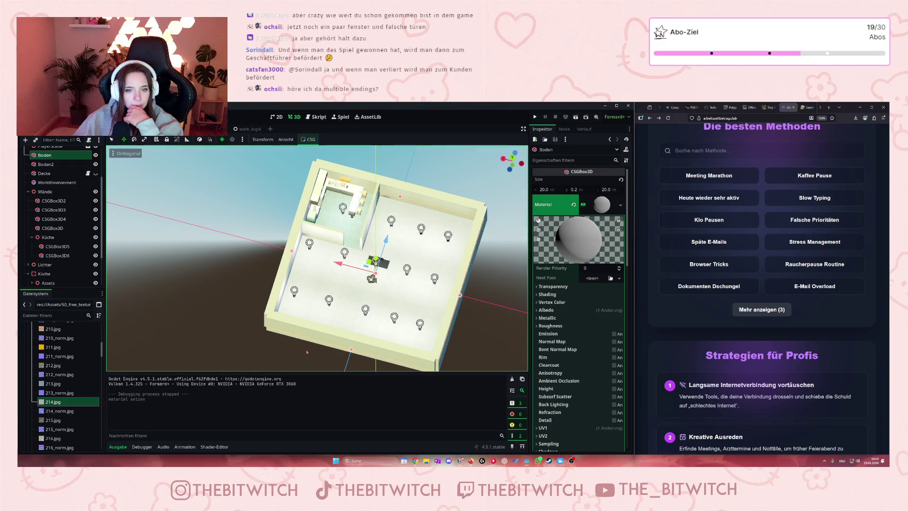
# Give the floor a fresh material textured with 216.jpg.
pyautogui.scroll(-1, 51, 396)
pyautogui.click(52, 404)
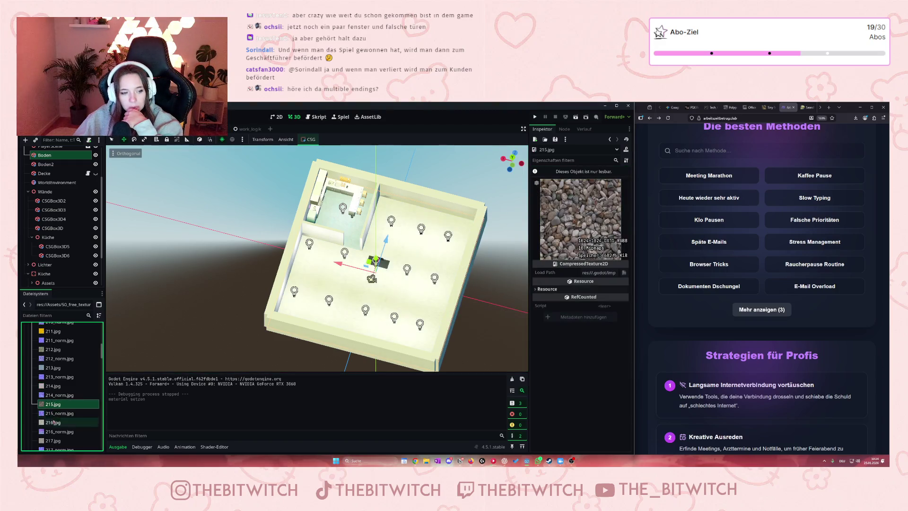
pyautogui.click(53, 423)
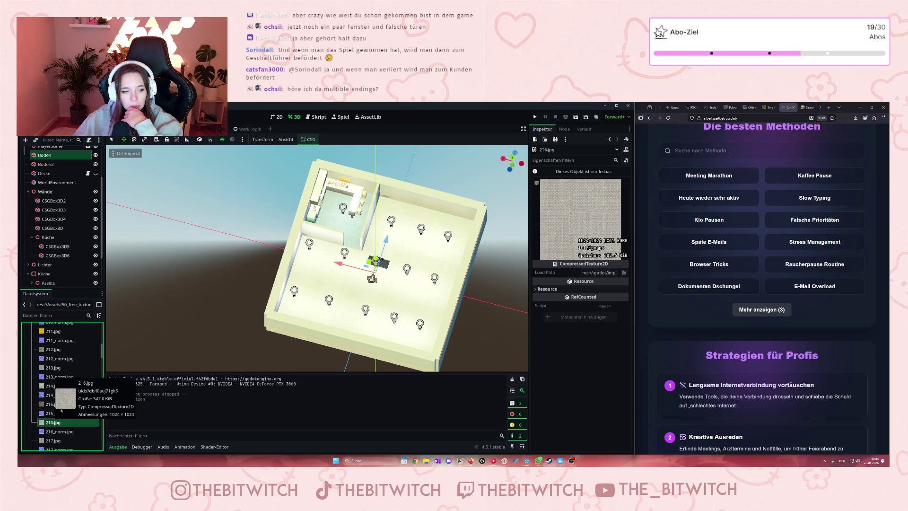
pyautogui.click(60, 155)
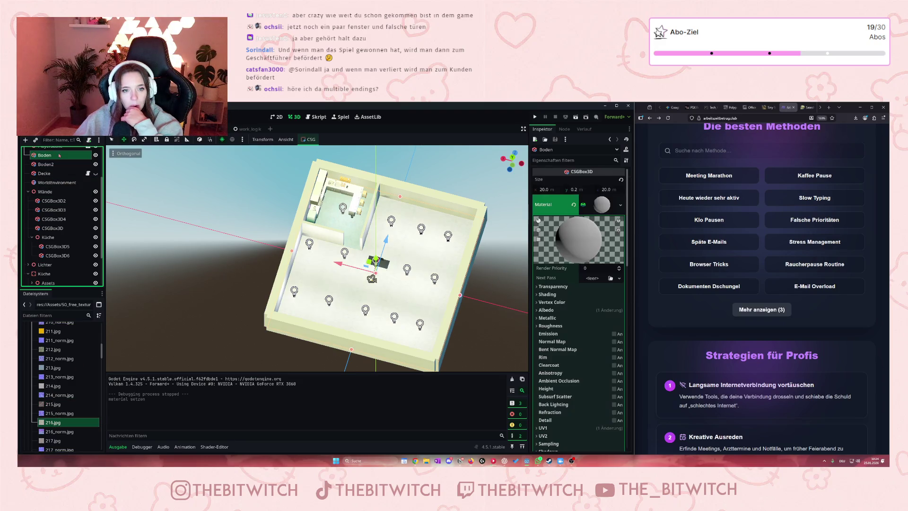
pyautogui.moveTo(52, 422)
pyautogui.mouseDown()
pyautogui.moveTo(294, 364)
pyautogui.moveTo(601, 206)
pyautogui.mouseUp()
pyautogui.scroll(3, 239, 280)
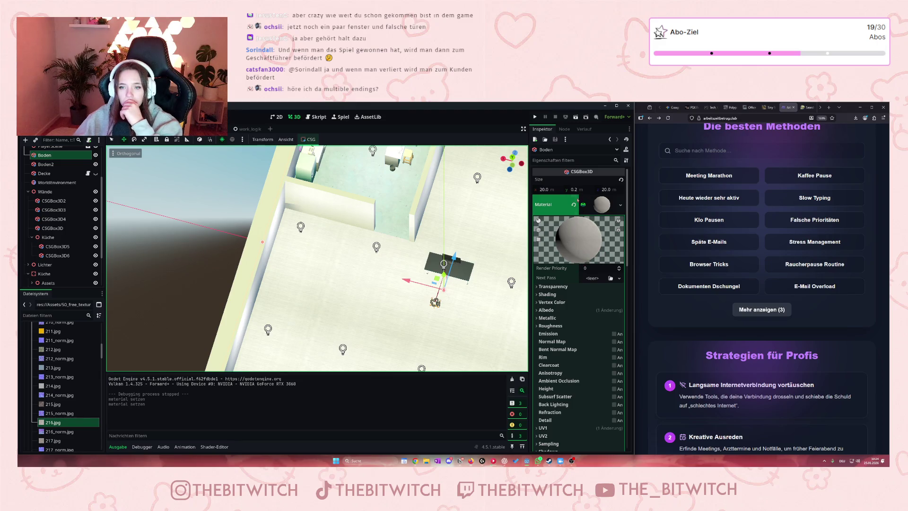
pyautogui.click(574, 204)
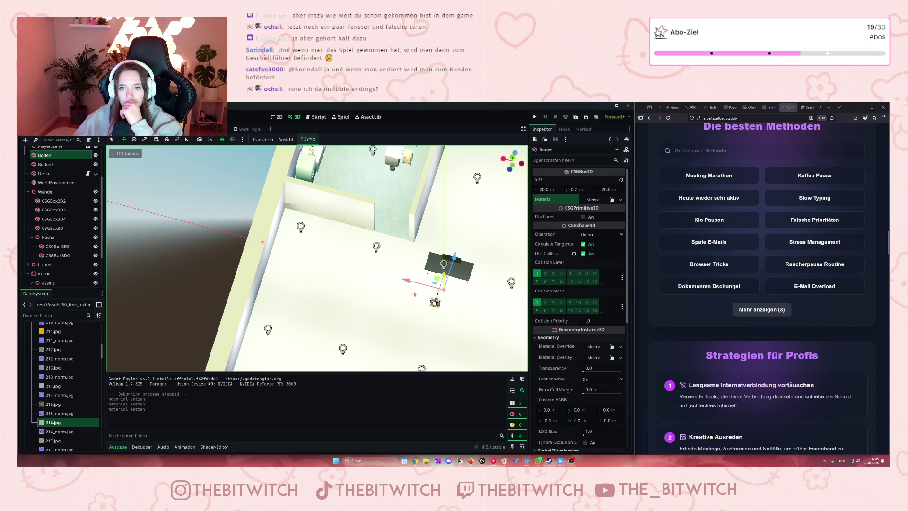
pyautogui.click(592, 199)
pyautogui.click(597, 218)
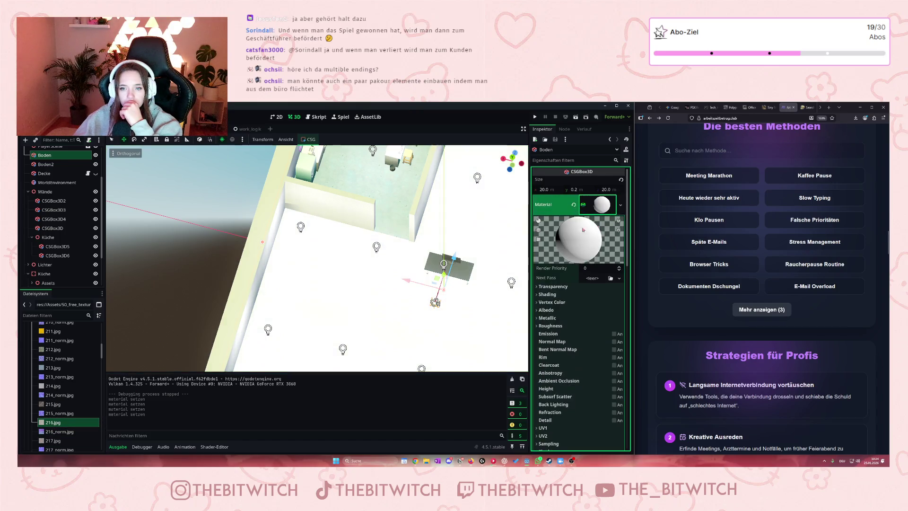
pyautogui.moveTo(53, 422)
pyautogui.mouseDown()
pyautogui.moveTo(545, 273)
pyautogui.moveTo(602, 206)
pyautogui.mouseUp()
# Try floor UV1 scales of 3 and then 4.
pyautogui.scroll(-5, 540, 345)
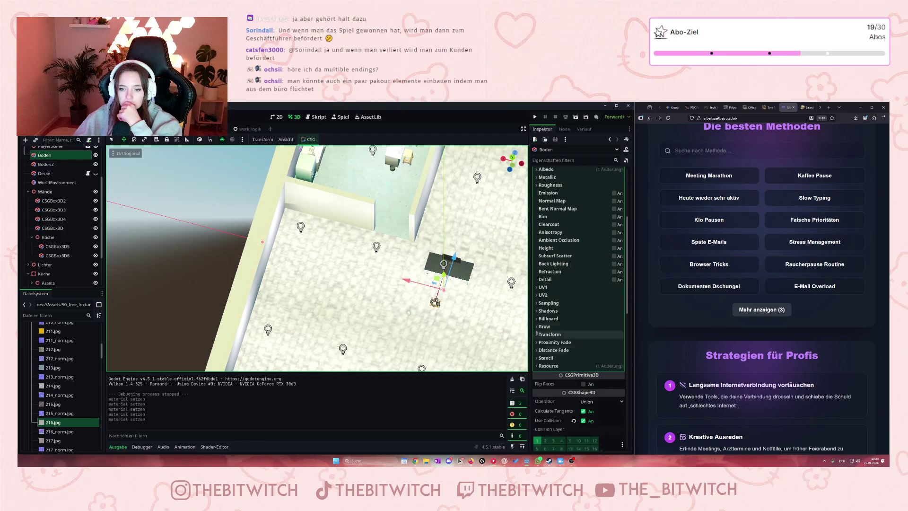
pyautogui.click(543, 287)
pyautogui.click(548, 305)
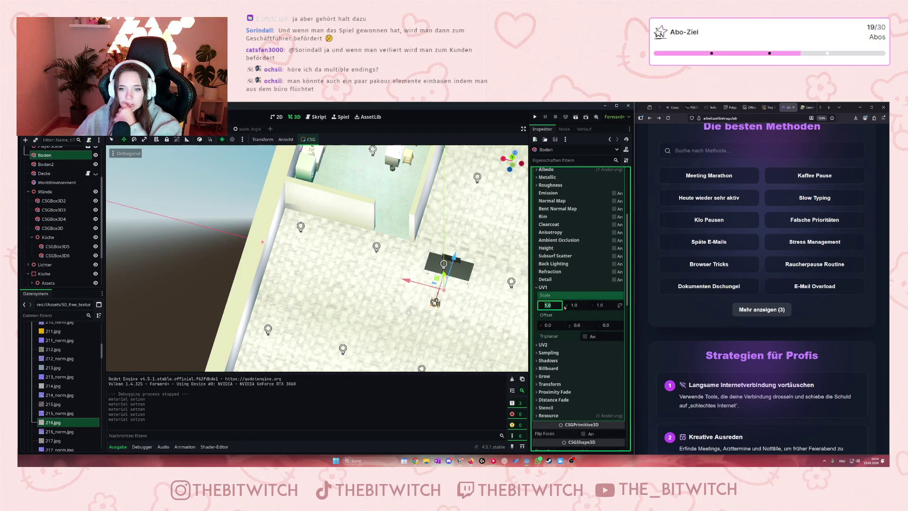
pyautogui.write('3')
pyautogui.press('Return')
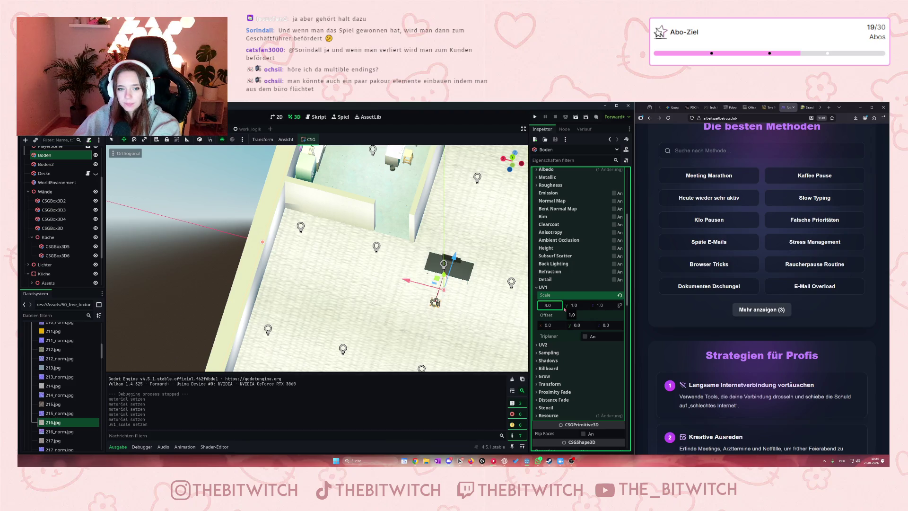
pyautogui.hotkey('ctrl', 'z')
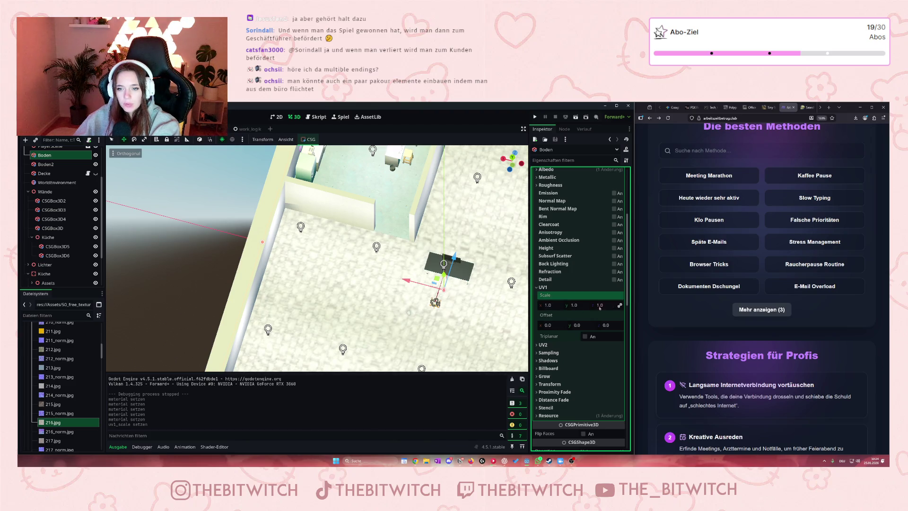
pyautogui.click(547, 305)
pyautogui.write('4')
pyautogui.press('Return')
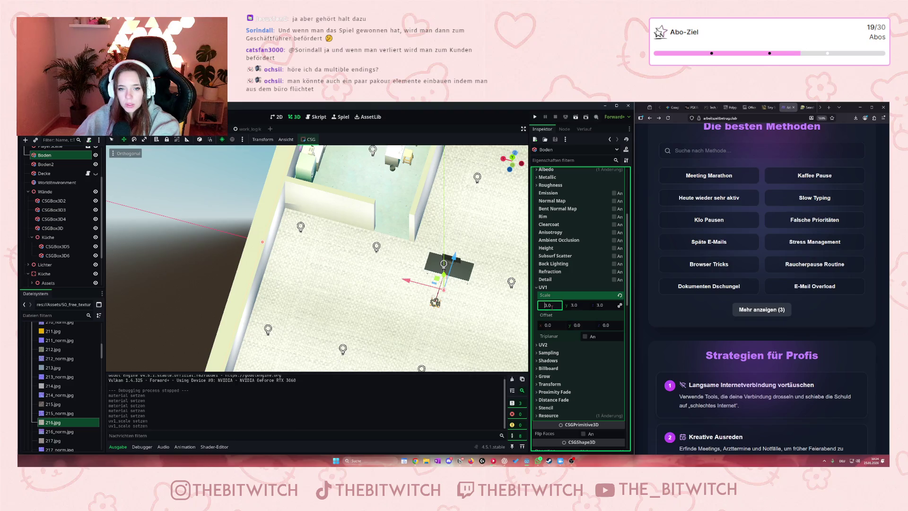
# Set the floor's UV1 scale to 5, save, and run the game.
pyautogui.scroll(-5, 506, 319)
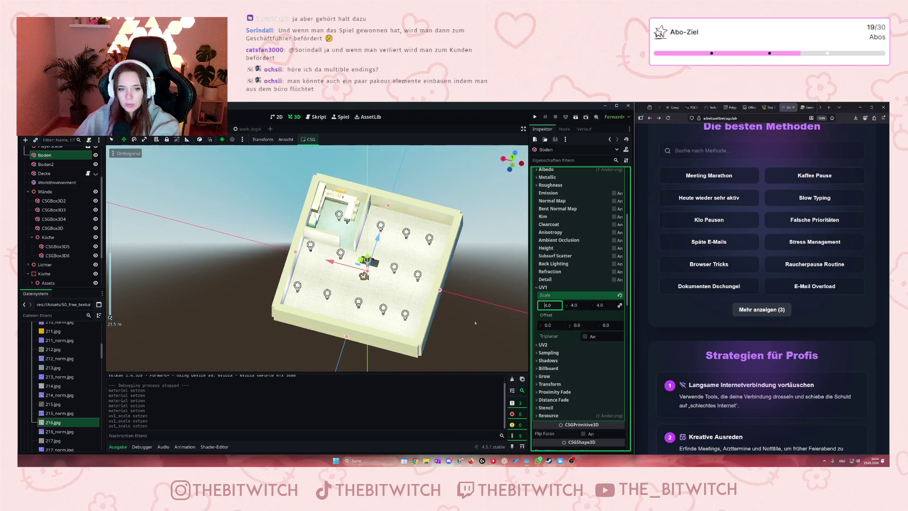
pyautogui.scroll(4, 475, 323)
pyautogui.write('5')
pyautogui.press('Return')
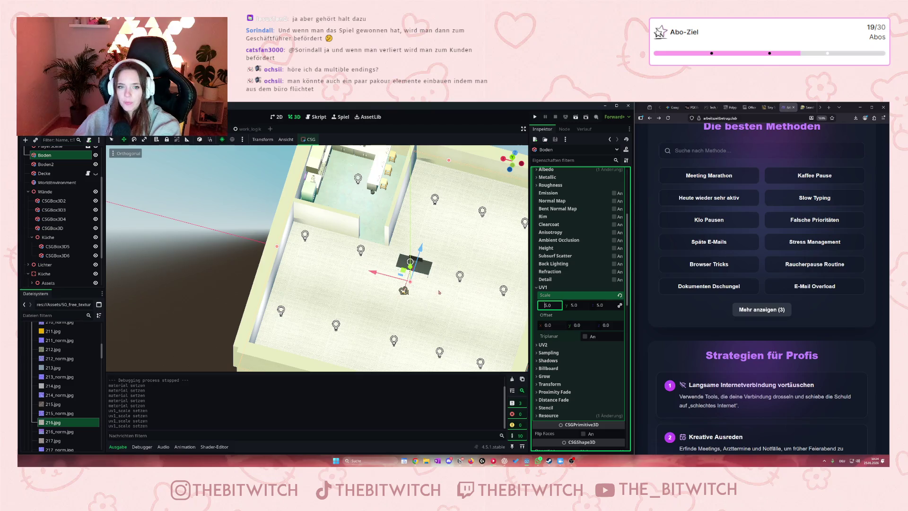
pyautogui.hotkey('ctrl', 's')
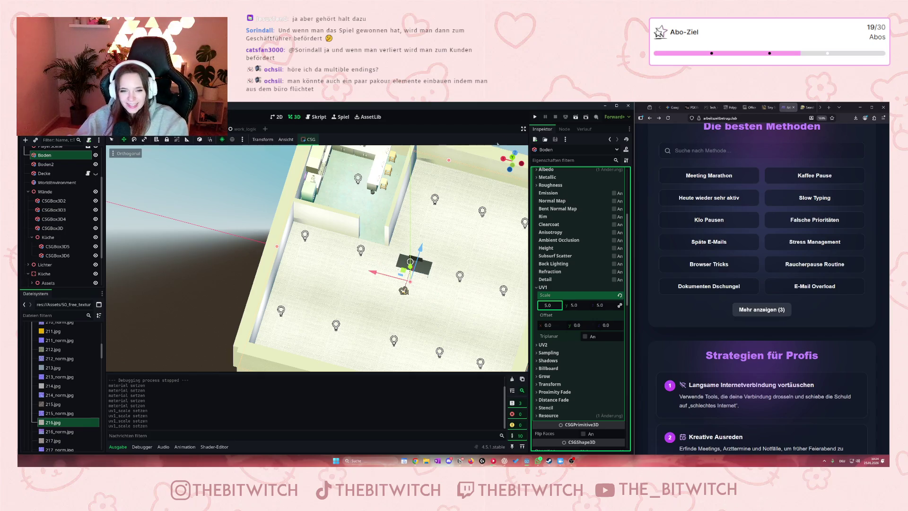
pyautogui.click(536, 116)
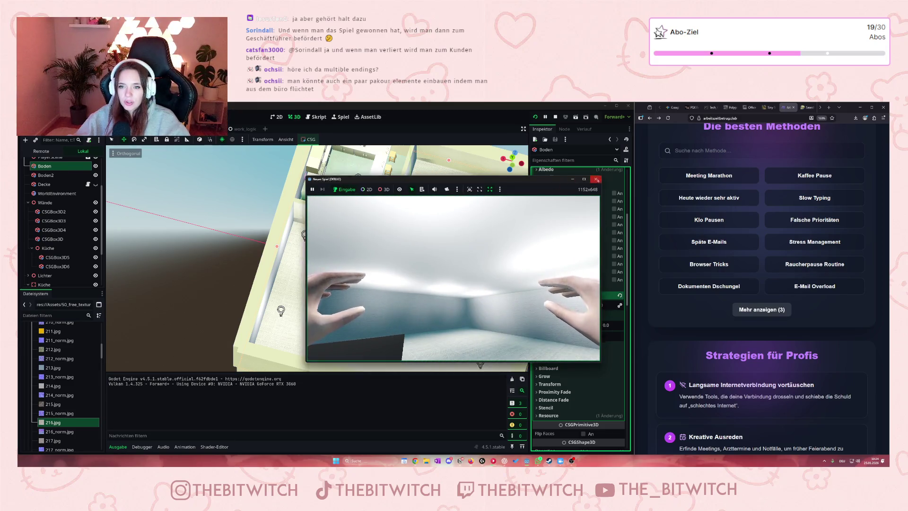
# Stop the game, raise the floor's UV1 scale to 6, and save.
pyautogui.press('F8')
pyautogui.write('6')
pyautogui.press('Return')
pyautogui.hotkey('ctrl', 's')
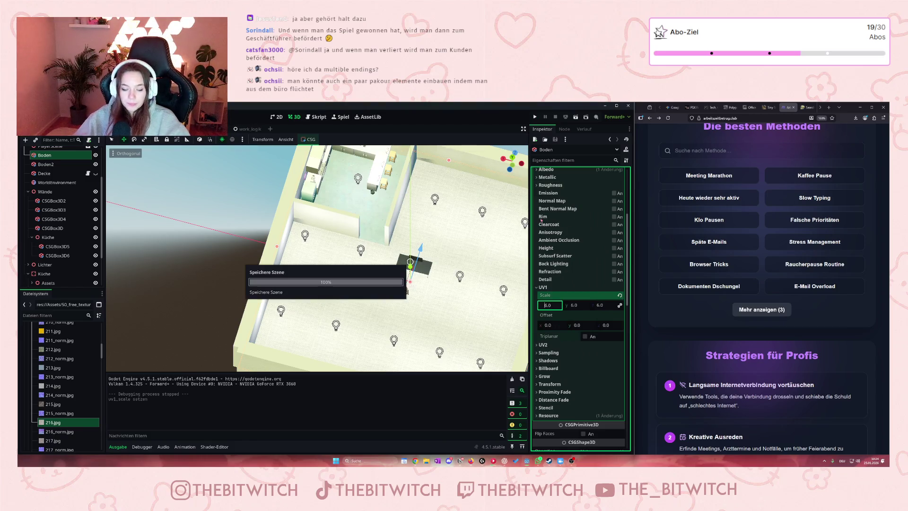
# Run the game, walk through the room to check the floor, then stop it.
pyautogui.click(535, 117)
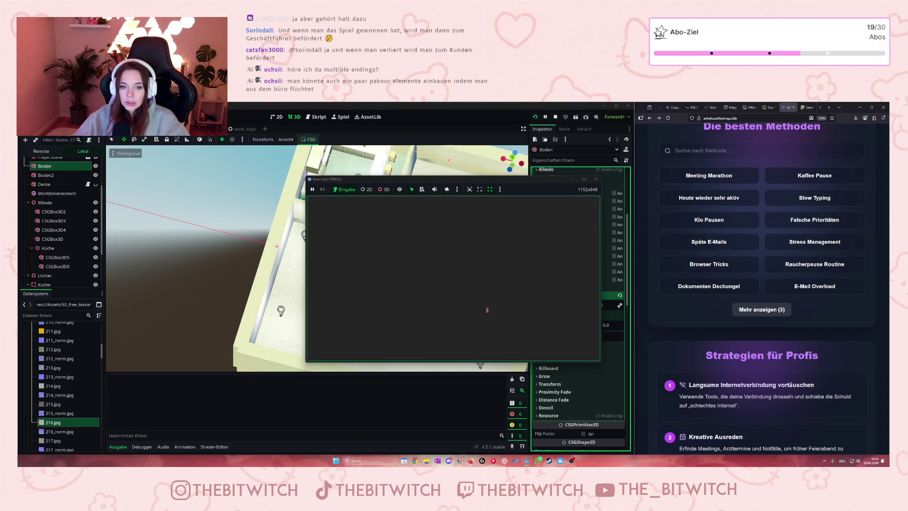
pyautogui.moveTo(454, 280)
pyautogui.press('w')
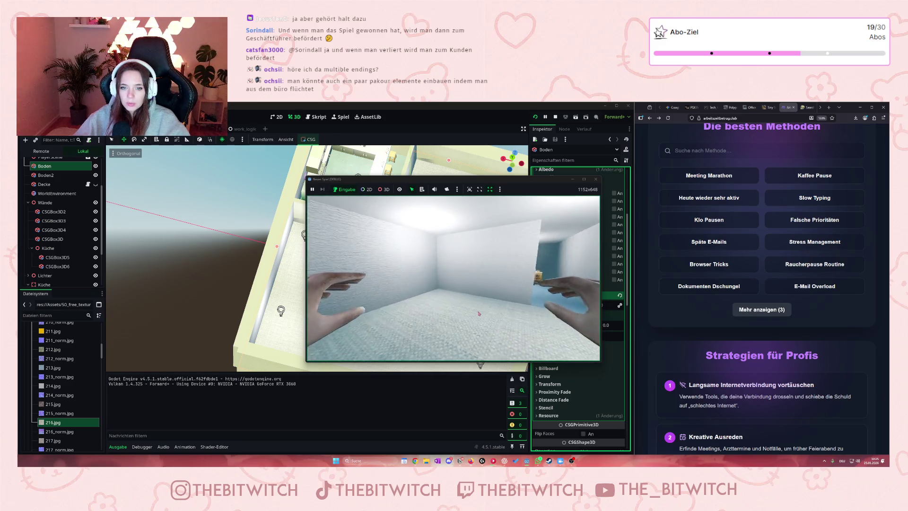
pyautogui.press('F8')
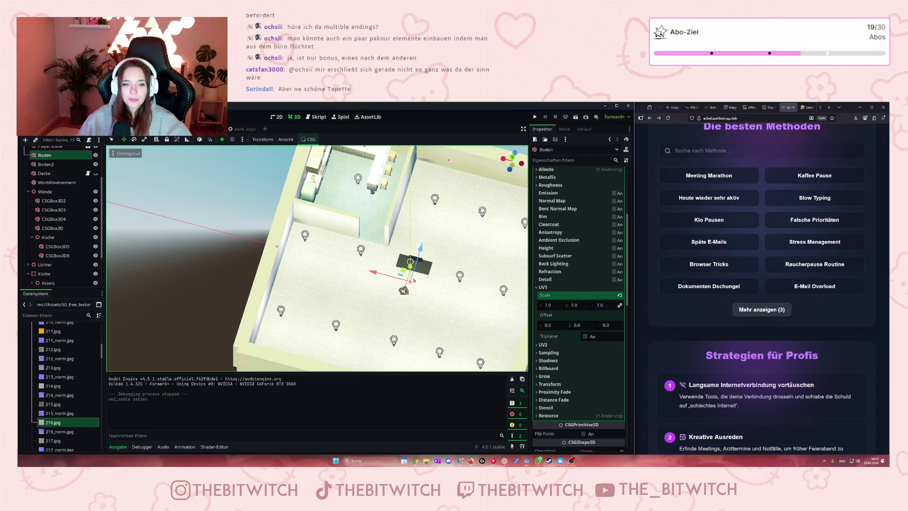
# Select the Arbeitsplatz workstation and move it up toward the kitchen wall.
pyautogui.scroll(-5, 414, 280)
pyautogui.scroll(5, 467, 265)
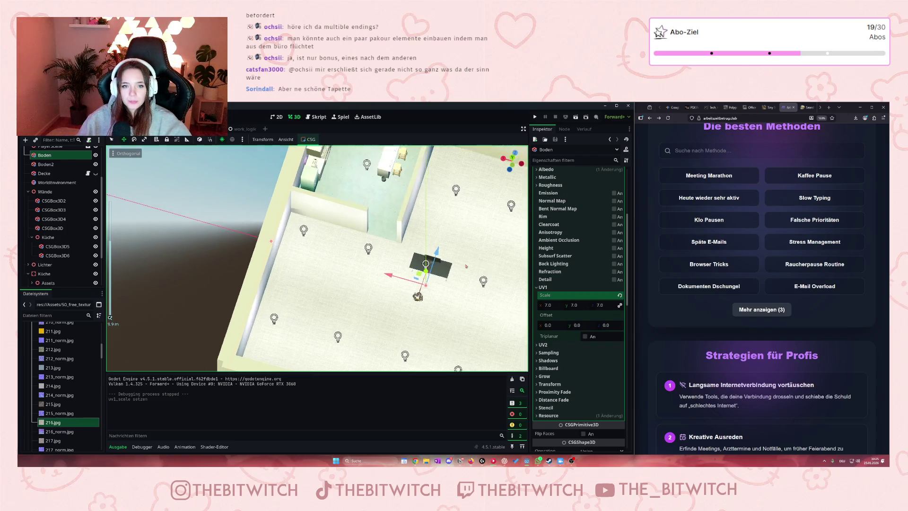
pyautogui.scroll(-3, 468, 265)
pyautogui.scroll(3, 469, 253)
pyautogui.moveTo(470, 251); pyautogui.dragTo(514, 263)
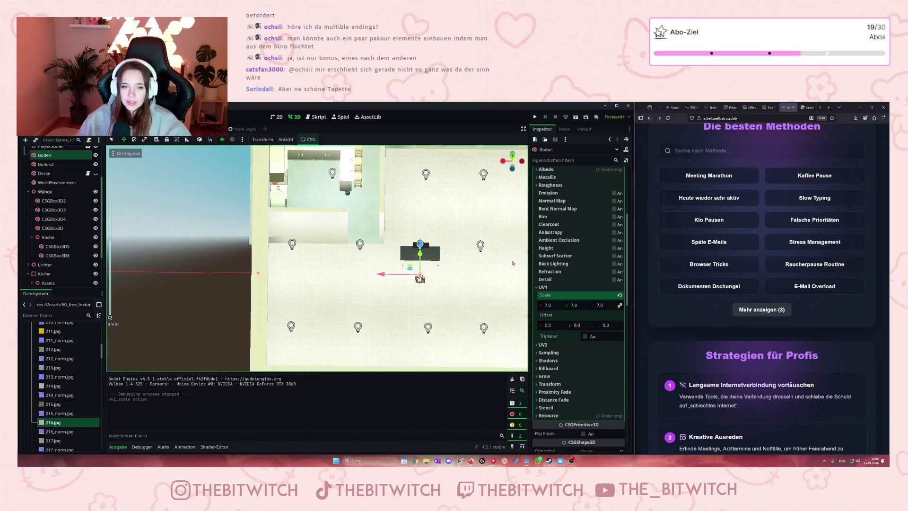
pyautogui.scroll(-5, 513, 263)
pyautogui.scroll(4, 498, 243)
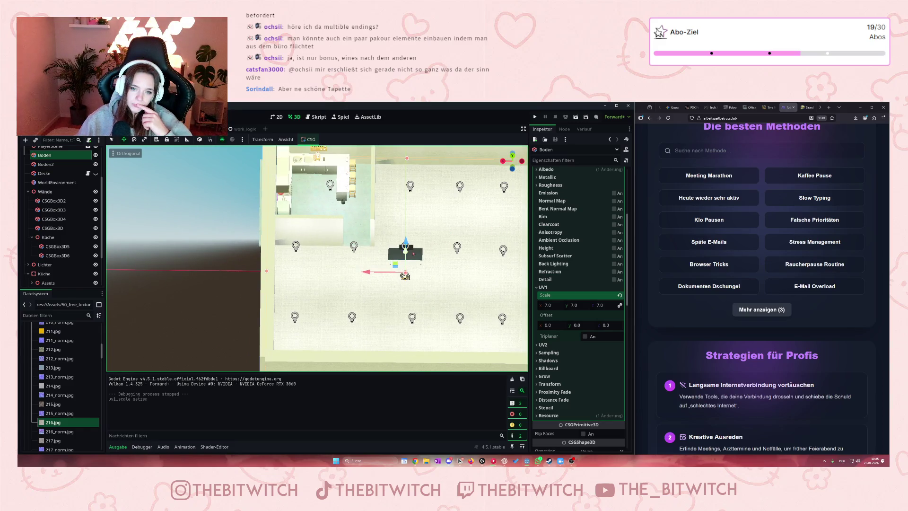
pyautogui.scroll(5, 429, 259)
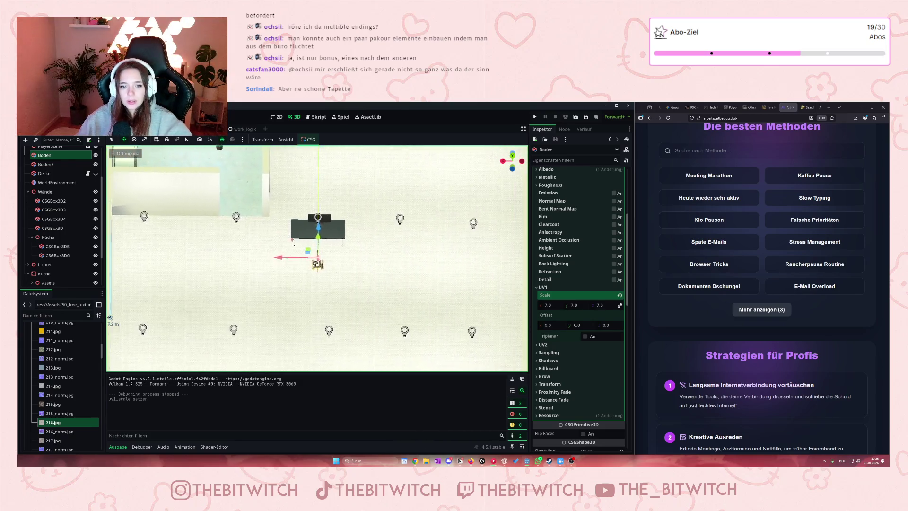
pyautogui.scroll(-2, 279, 284)
pyautogui.moveTo(321, 224); pyautogui.dragTo(311, 249)
pyautogui.click(323, 306)
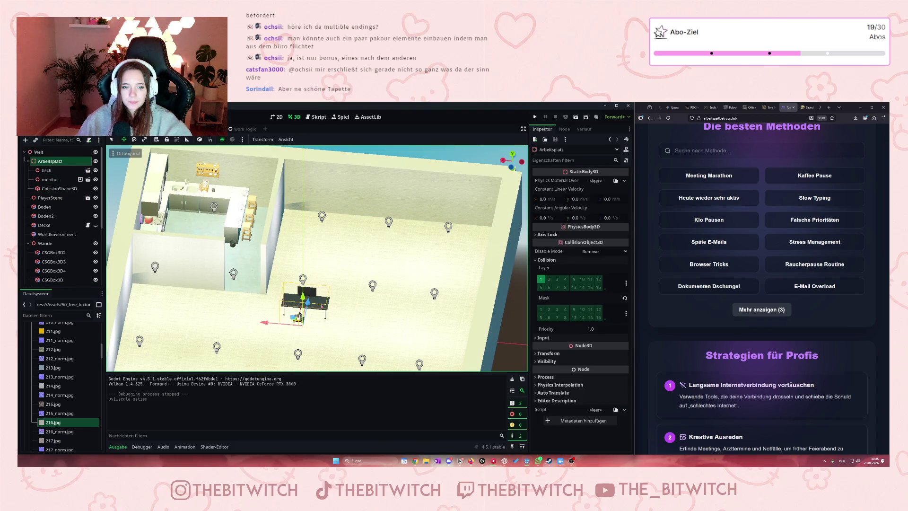
pyautogui.click(48, 162)
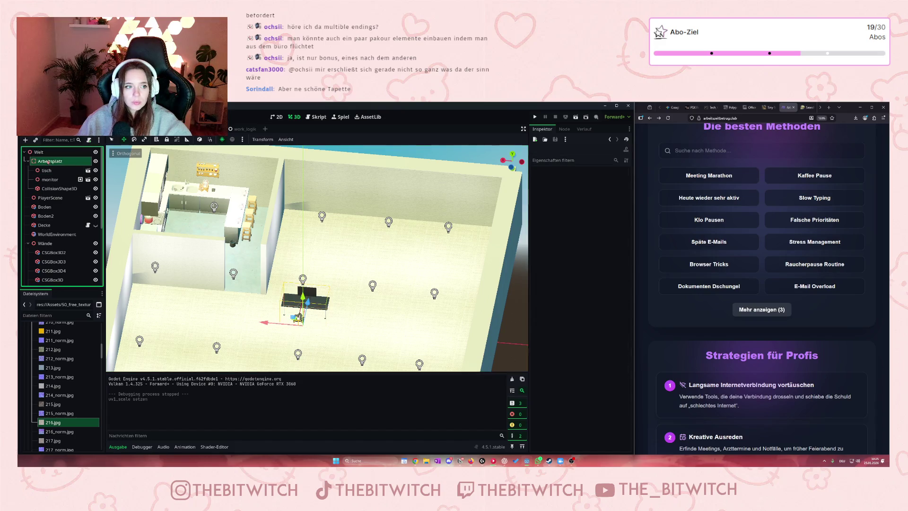
pyautogui.moveTo(305, 302)
pyautogui.mouseDown()
pyautogui.moveTo(327, 210)
pyautogui.moveTo(318, 245)
pyautogui.mouseUp()
pyautogui.scroll(-2, 364, 294)
pyautogui.scroll(2, 365, 294)
# Orbit to a top-down view to check the desk's new position.
pyautogui.moveTo(364, 294); pyautogui.dragTo(369, 357)
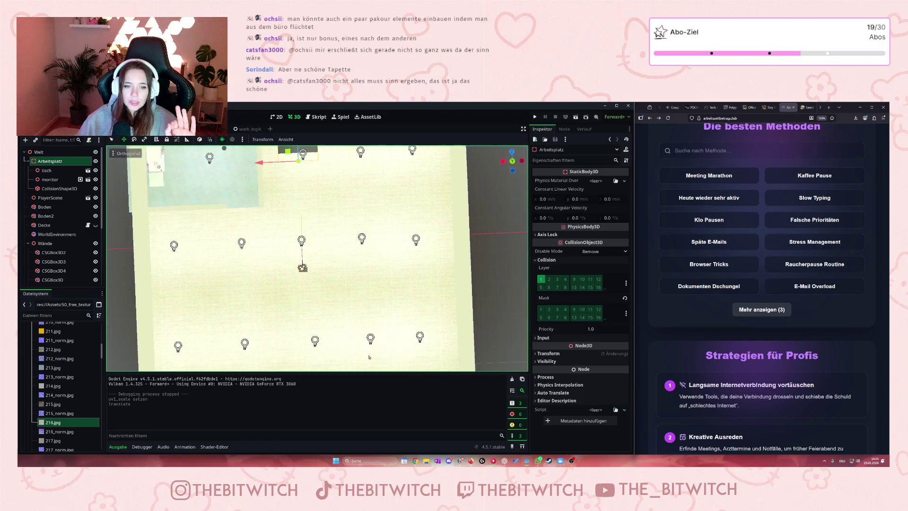
pyautogui.scroll(-3, 366, 355)
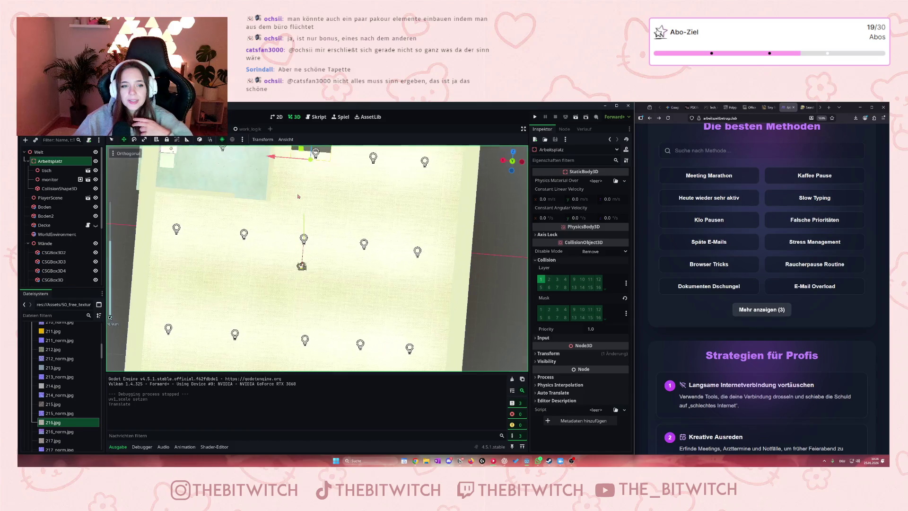
pyautogui.scroll(2, 298, 169)
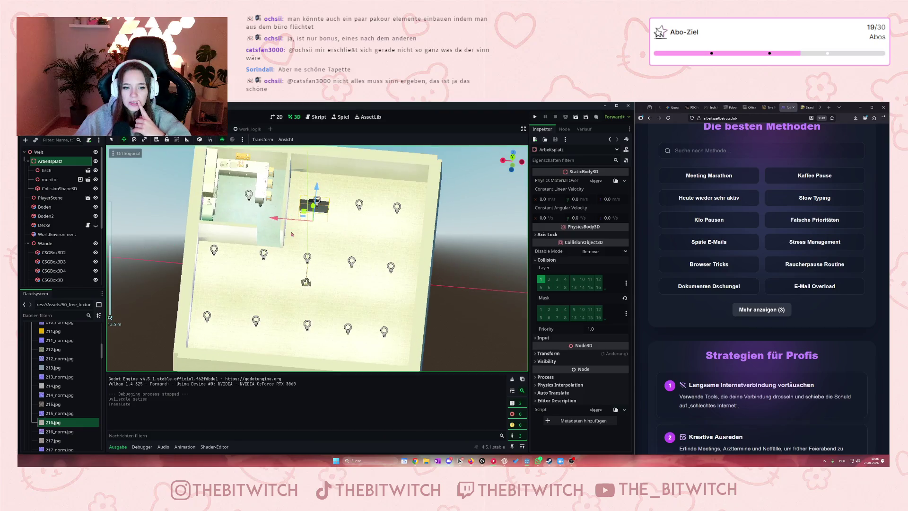
pyautogui.moveTo(311, 229); pyautogui.dragTo(347, 244)
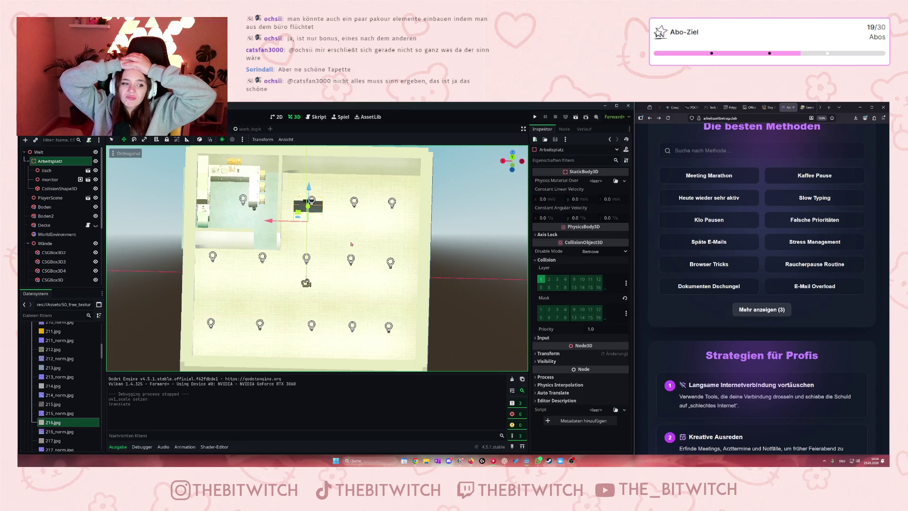
pyautogui.scroll(10, 56, 379)
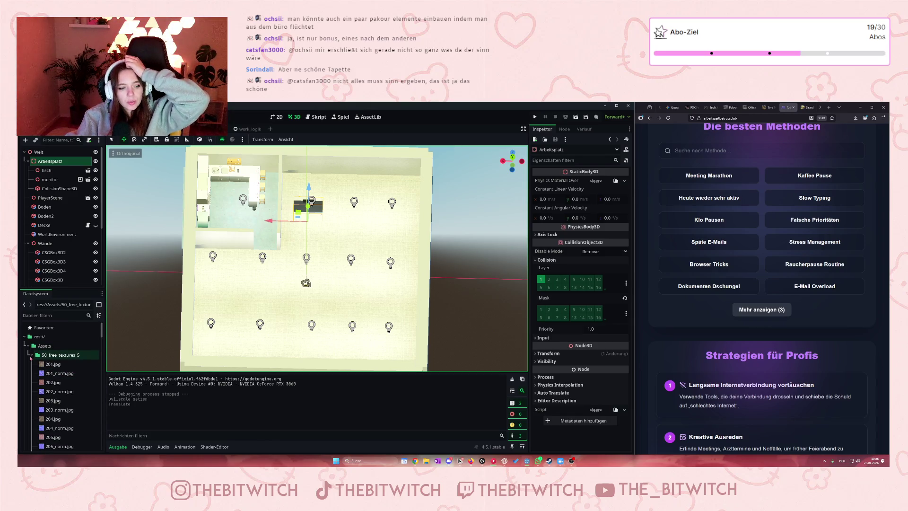
# Expand office_pack's gLTF folder to list desk_big.glb, office_chair.glb and more, then view Tiny Texture Pack.
pyautogui.click(31, 355)
pyautogui.doubleClick(51, 382)
pyautogui.doubleClick(53, 373)
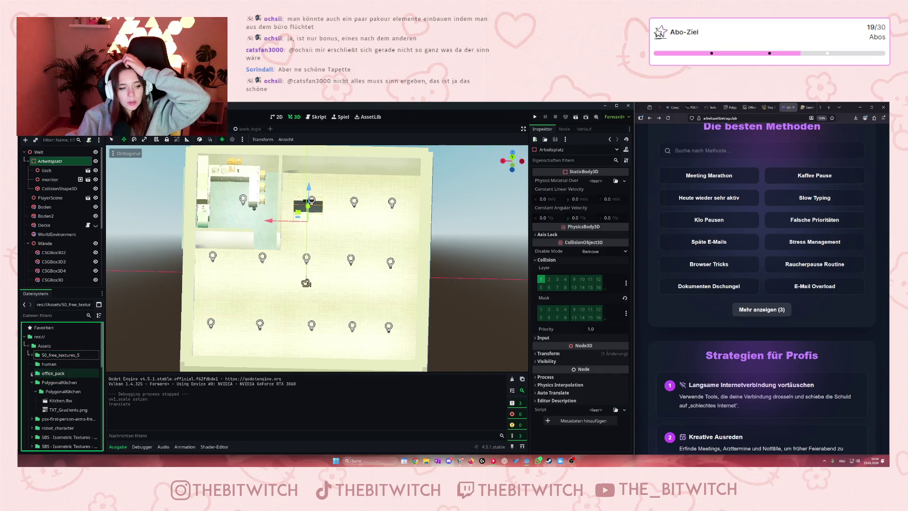
pyautogui.click(36, 382)
pyautogui.scroll(-2, 43, 374)
pyautogui.scroll(-5, 44, 367)
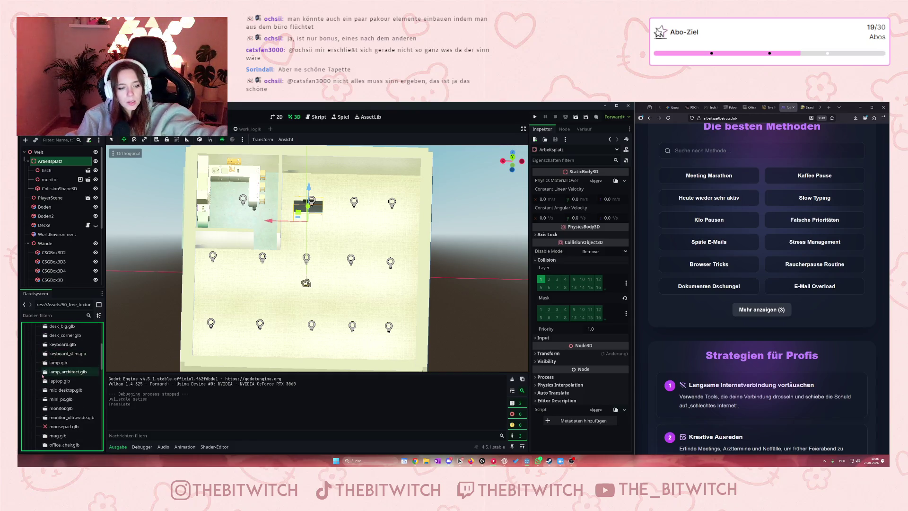
pyautogui.scroll(-6, 43, 376)
pyautogui.scroll(-3, 43, 376)
pyautogui.scroll(-3, 60, 402)
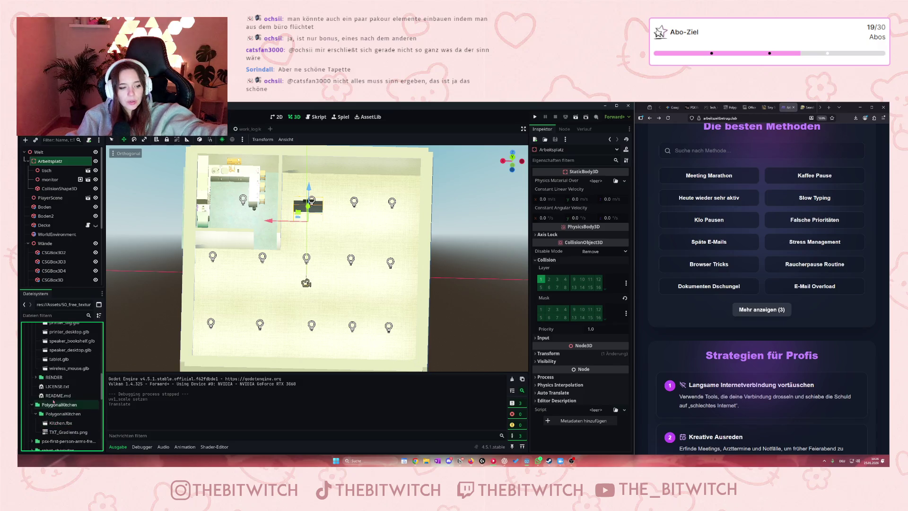
pyautogui.click(768, 107)
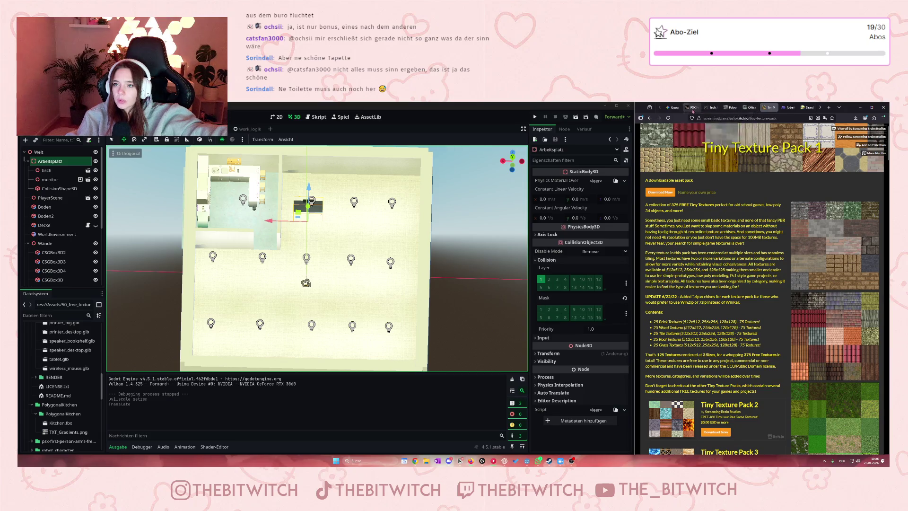
# Search OpenGameArt for 'door', bringing up 54 results including wooden doors and a cottage.
pyautogui.click(691, 107)
pyautogui.hotkey('ctrl', '9')
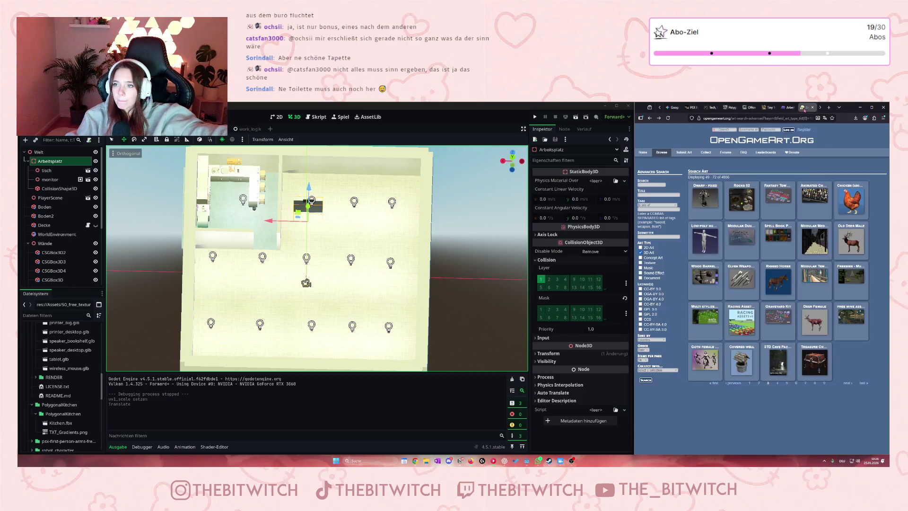
pyautogui.click(657, 186)
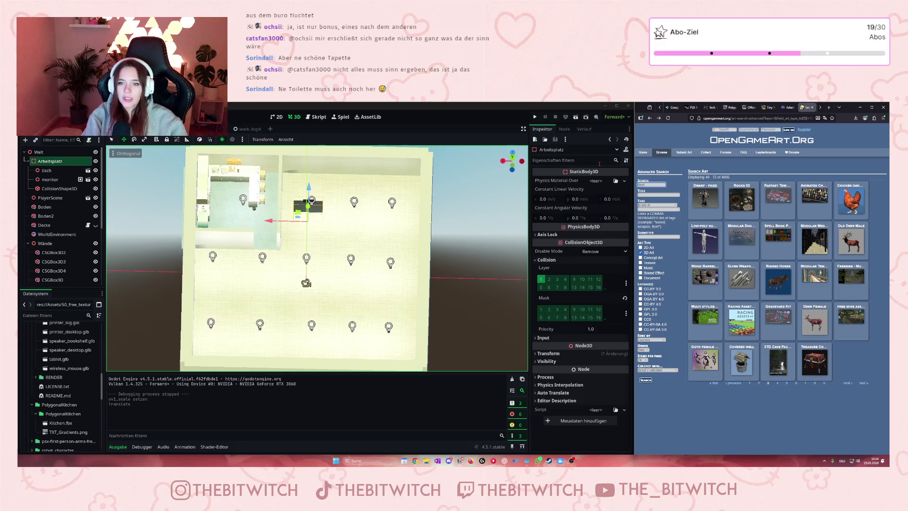
pyautogui.press('Return')
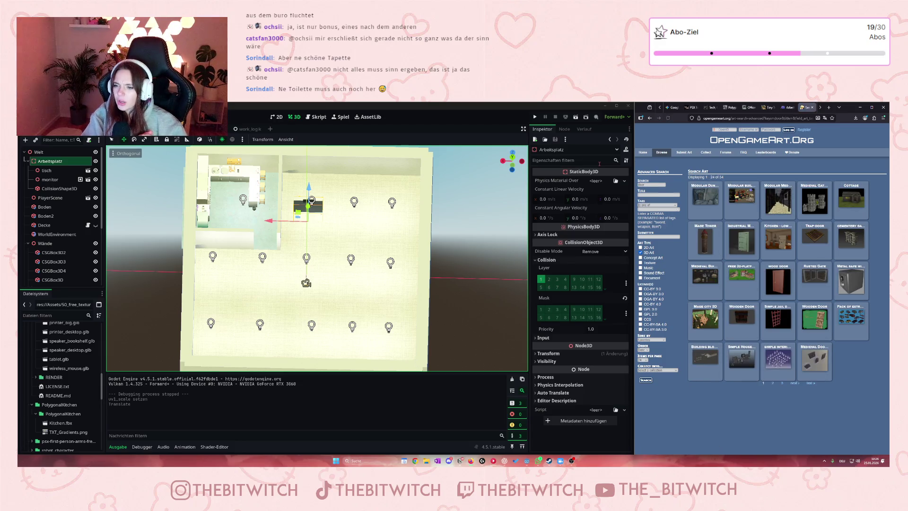
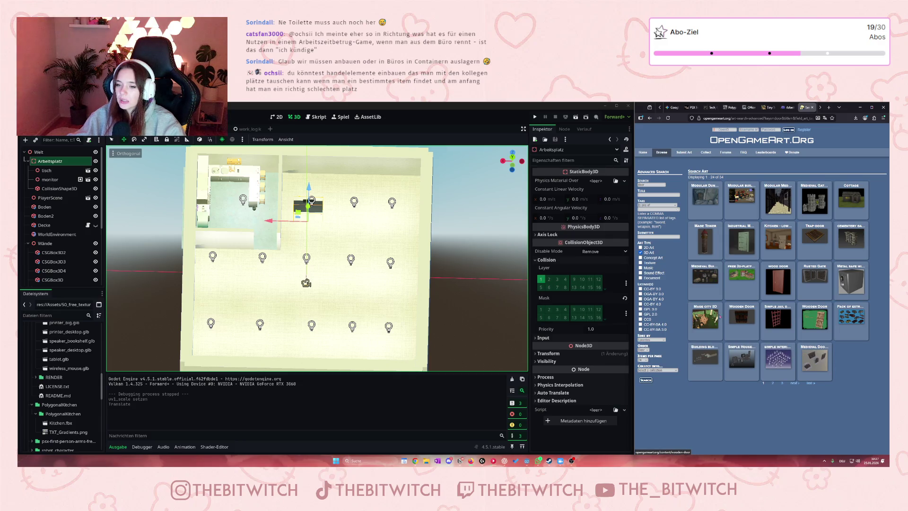
# View the Wood Door asset page, then return to the results and move to page 2.
pyautogui.click(775, 284)
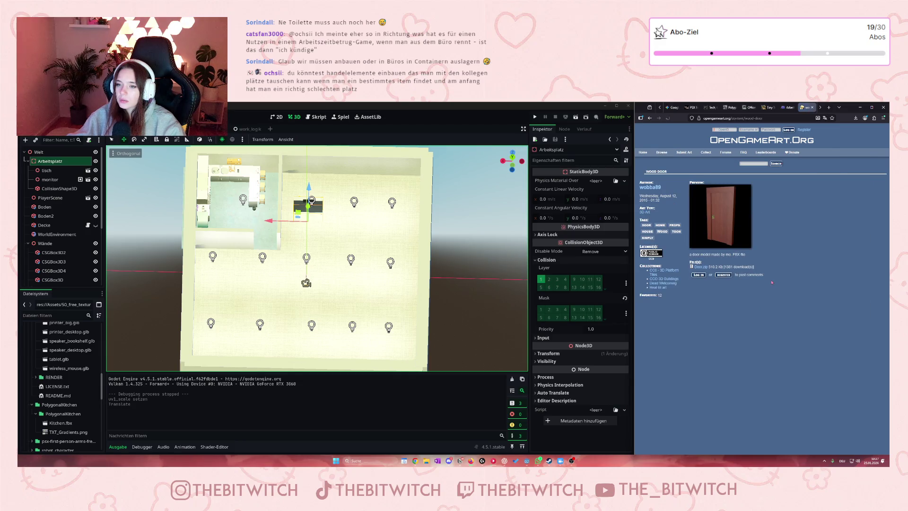
pyautogui.hotkey('alt', 'Left')
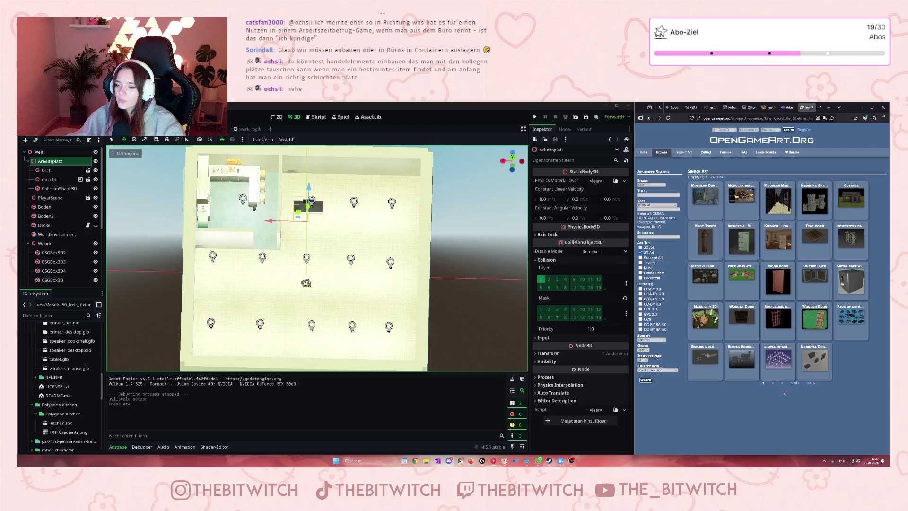
pyautogui.click(773, 383)
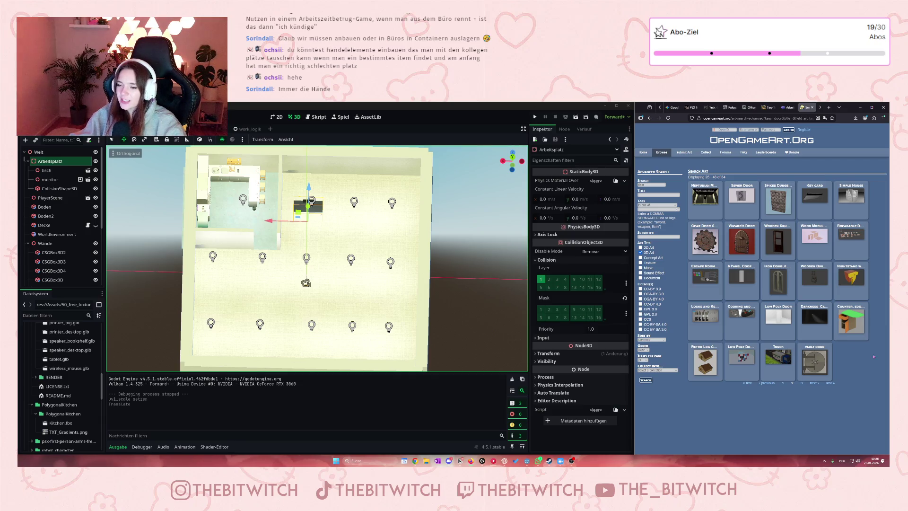
# View the 6 Panel Door Slab page, then open Wood Modular Building Pieces and a new browser tab.
pyautogui.click(741, 279)
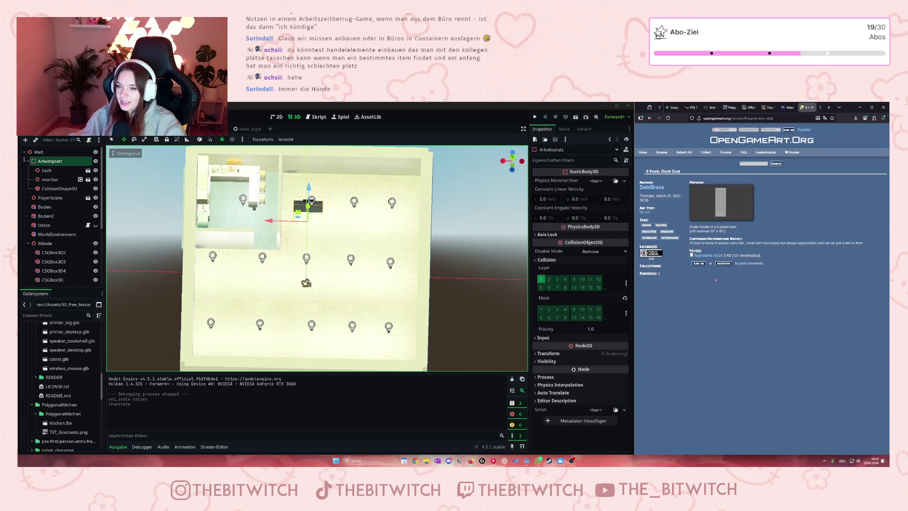
pyautogui.click(650, 118)
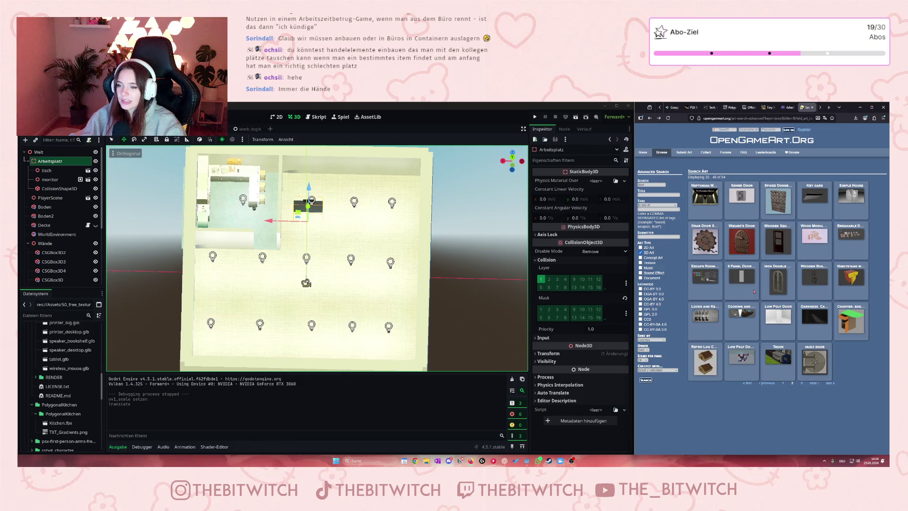
pyautogui.click(812, 240)
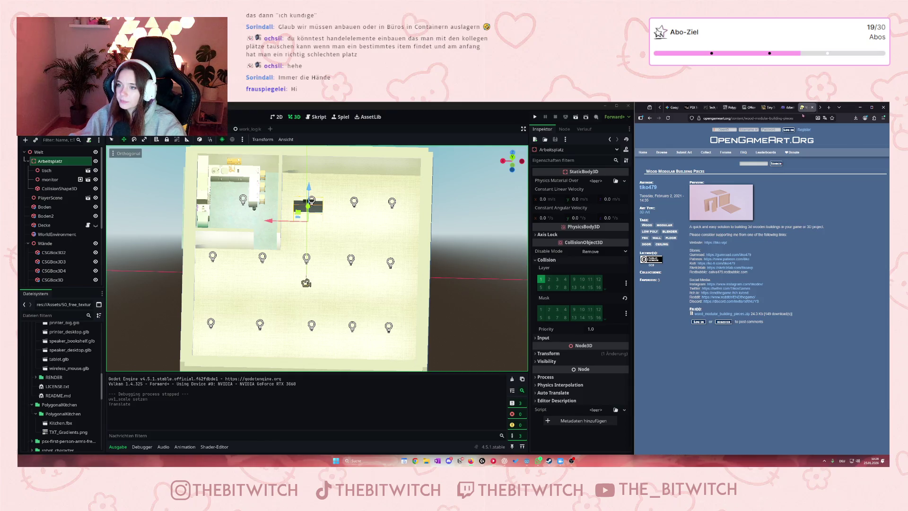
pyautogui.click(829, 108)
# Go to itch.io and search for 'door'.
pyautogui.write('itch.io/')
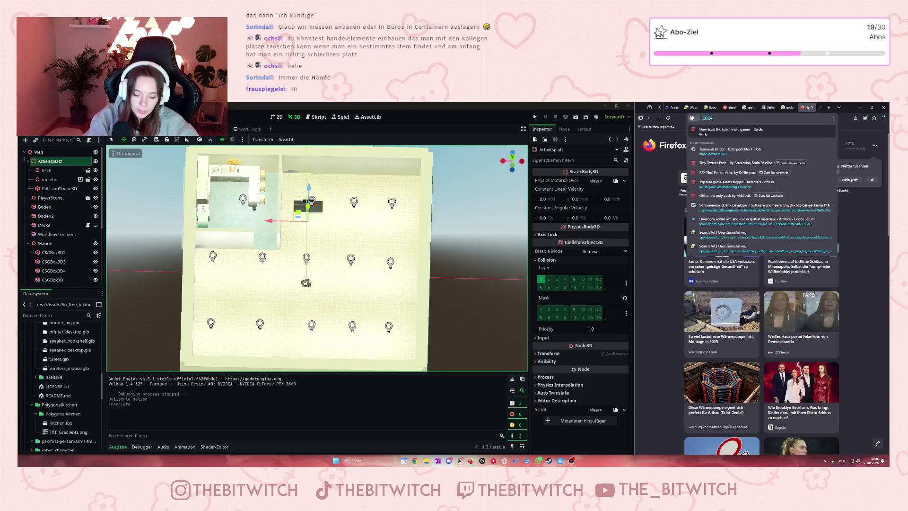
pyautogui.press('Return')
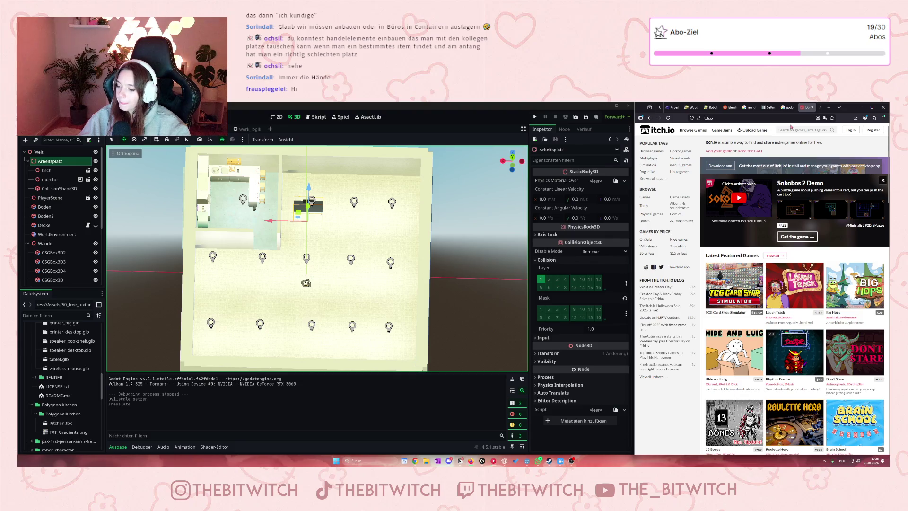
pyautogui.click(807, 130)
pyautogui.write('door')
pyautogui.press('Return')
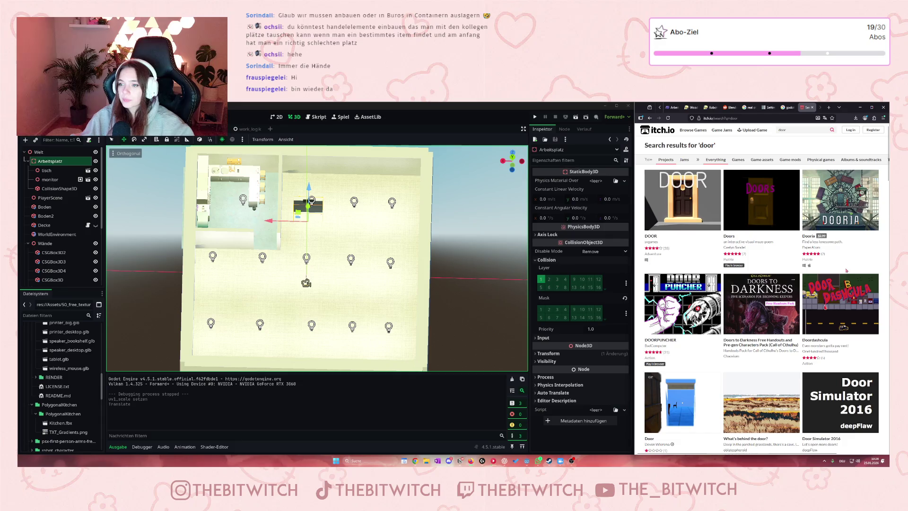
# Filter the 'door' results to Game assets and widen the browser beside the Godot editor.
pyautogui.scroll(-3, 847, 261)
pyautogui.scroll(3, 804, 239)
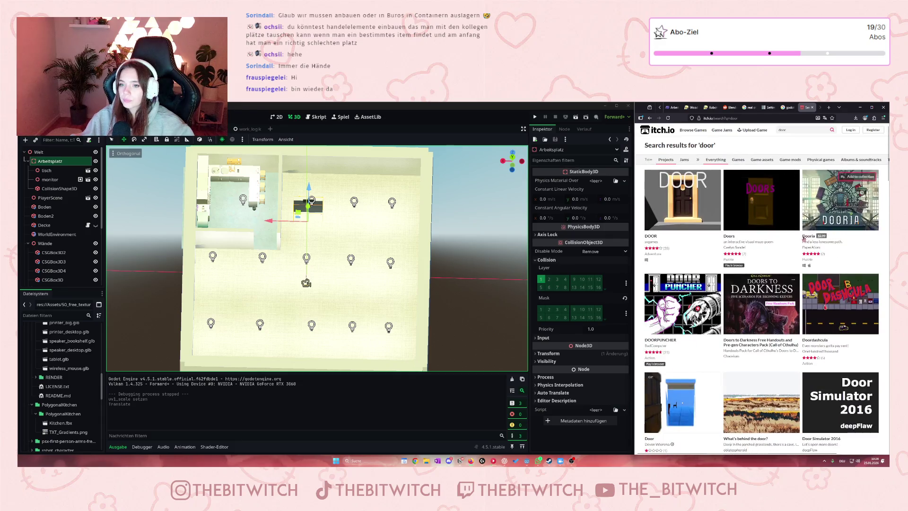
pyautogui.click(762, 160)
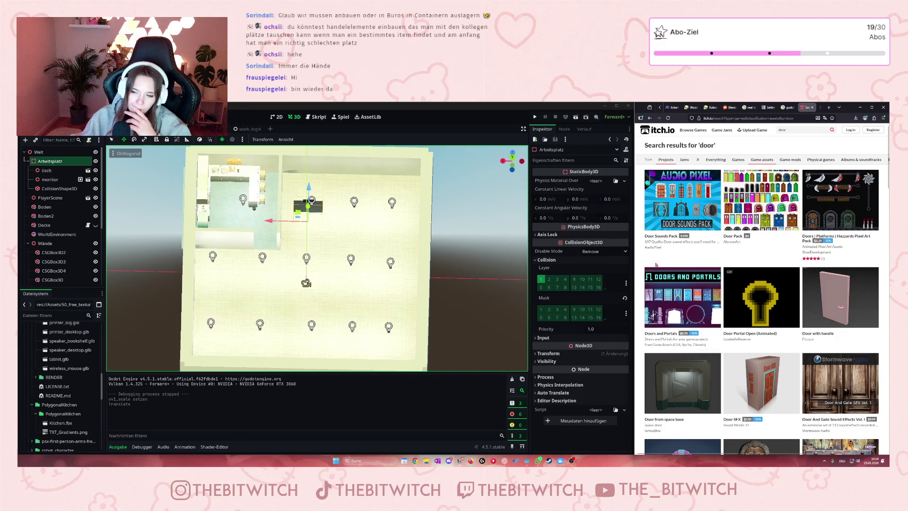
pyautogui.scroll(-1, 656, 265)
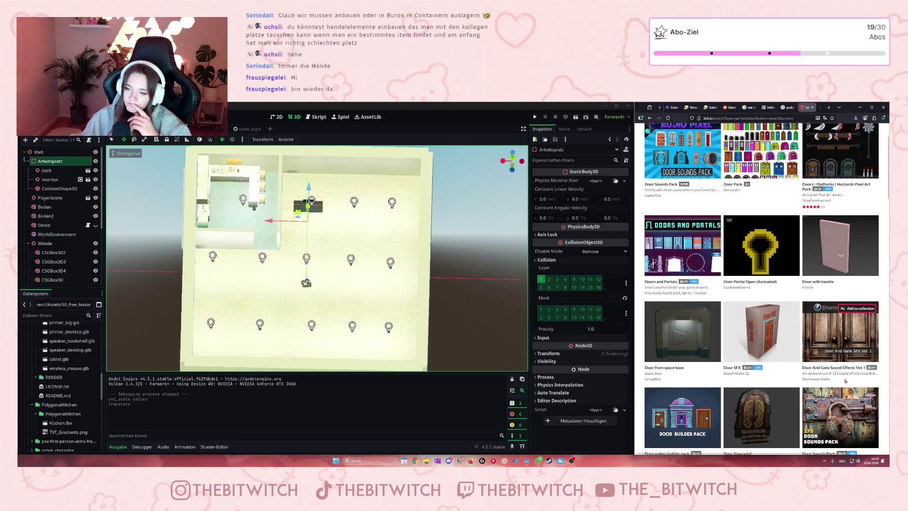
pyautogui.scroll(-1, 775, 374)
pyautogui.scroll(-1, 775, 376)
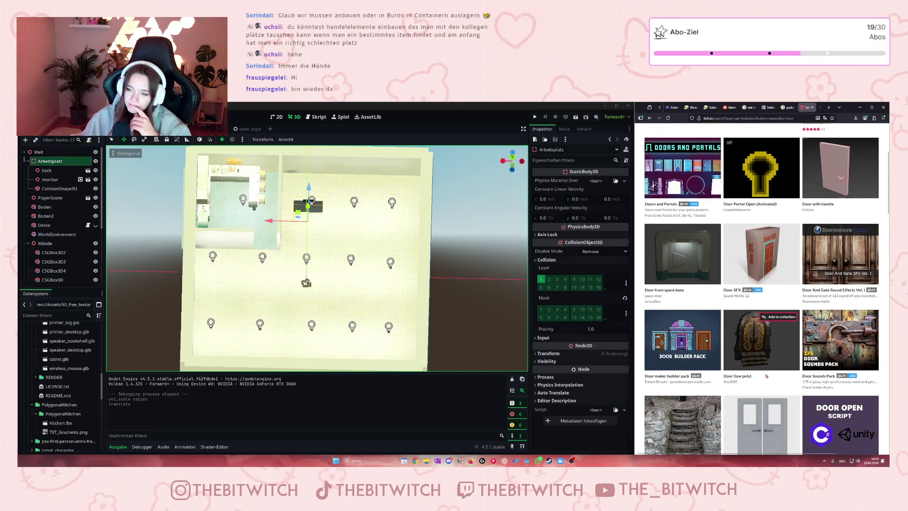
pyautogui.scroll(-1, 749, 380)
pyautogui.scroll(-2, 749, 380)
pyautogui.scroll(7, 749, 380)
pyautogui.moveTo(637, 276); pyautogui.dragTo(496, 277)
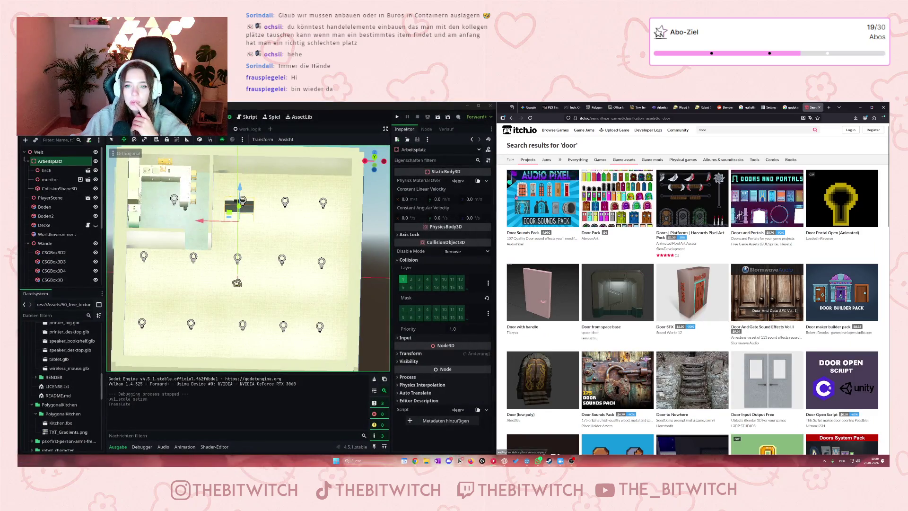
# Open the Doors - Asset pack page, dismiss the translation offer, and start Download Now.
pyautogui.scroll(-5, 615, 203)
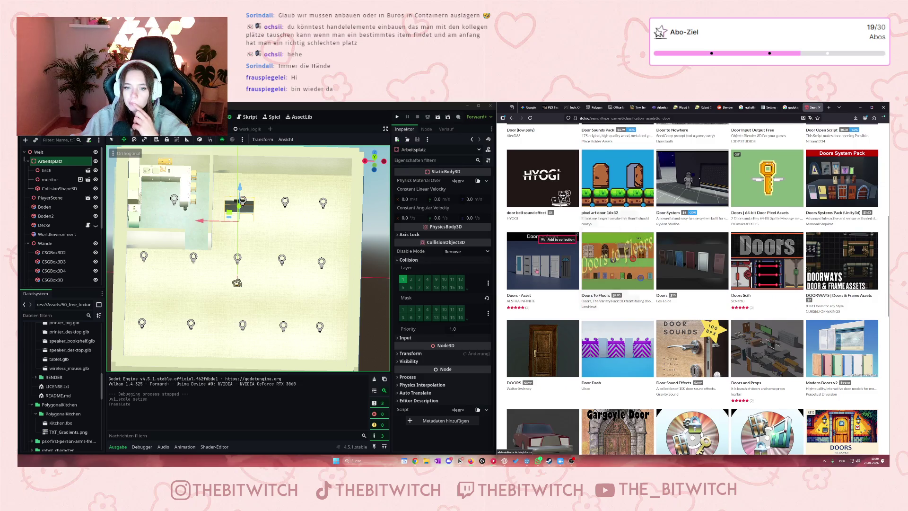
pyautogui.click(537, 271)
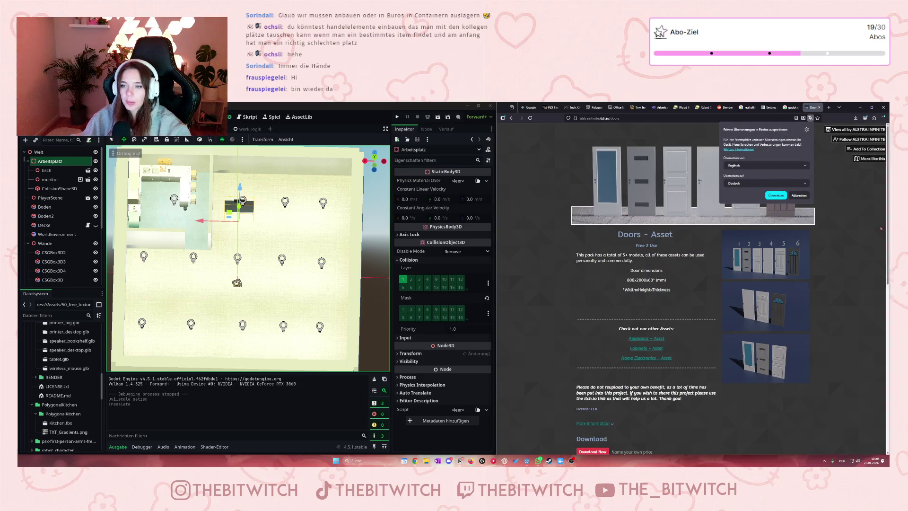
pyautogui.click(800, 195)
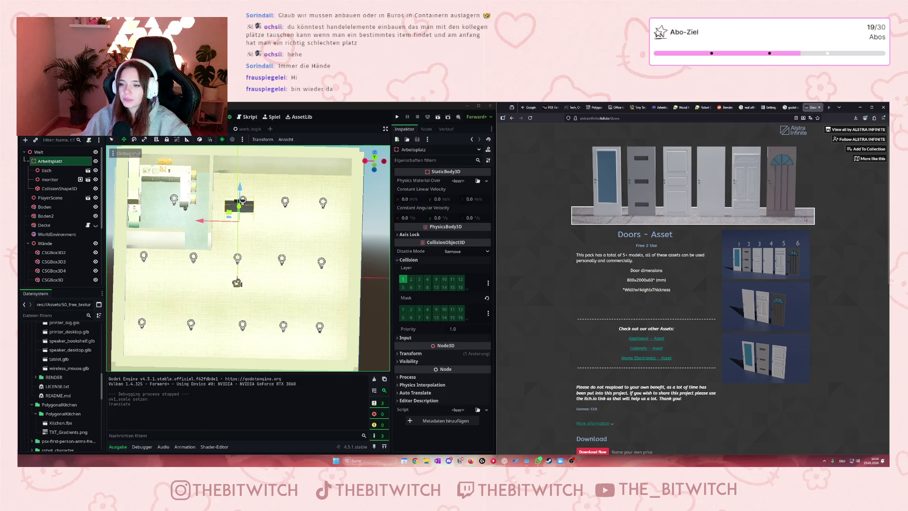
pyautogui.scroll(-1, 623, 288)
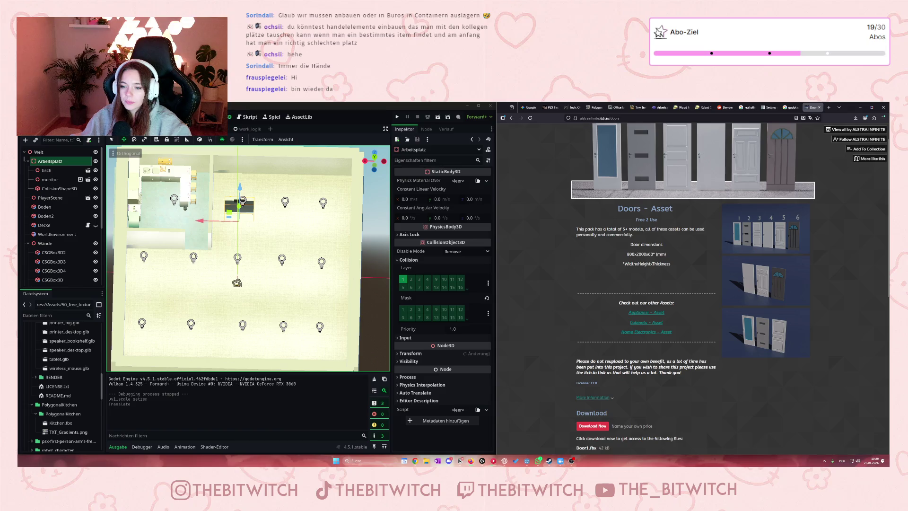
pyautogui.scroll(-5, 690, 385)
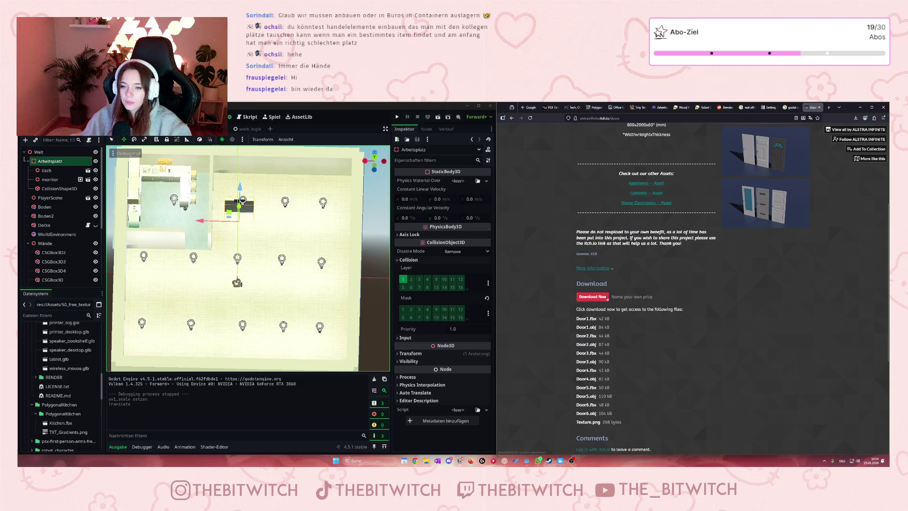
pyautogui.click(597, 296)
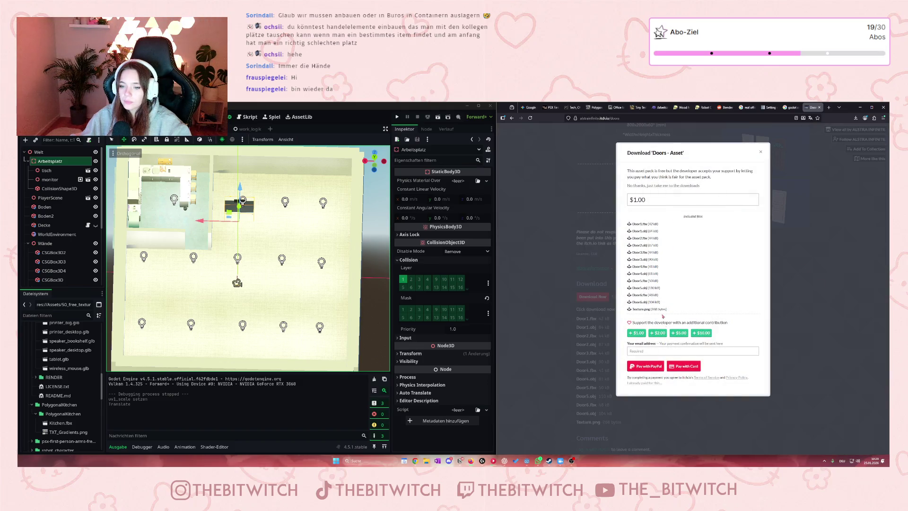
# Skip payment and download Door1.obj, Door4.fbx, the other door models and Texture.png.
pyautogui.click(653, 185)
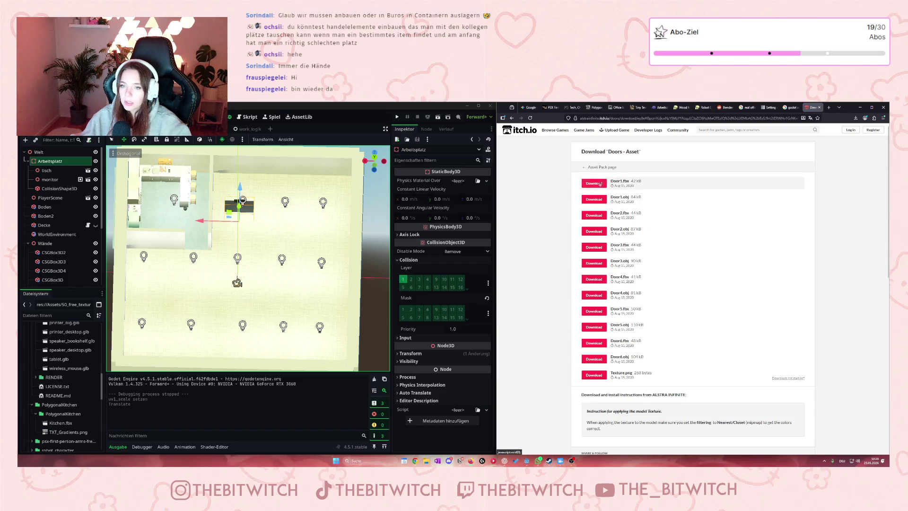
pyautogui.click(597, 201)
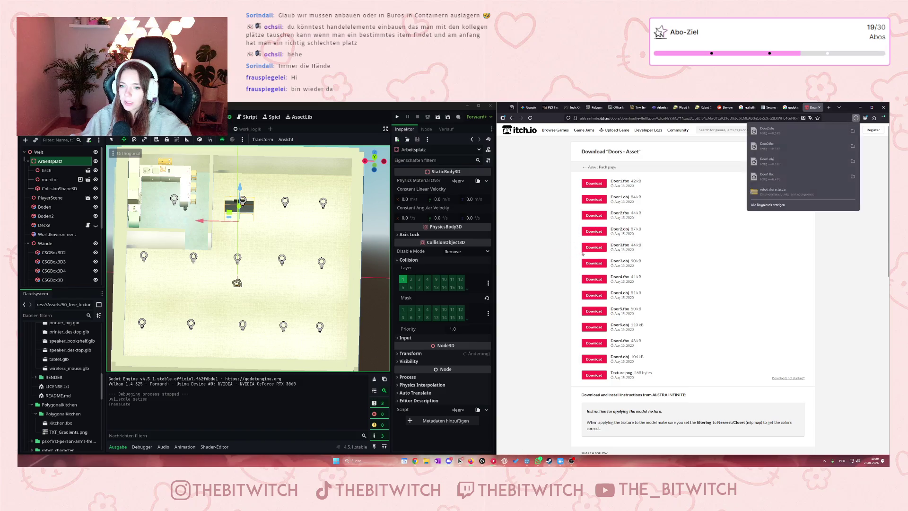
pyautogui.click(592, 280)
pyautogui.click(591, 311)
pyautogui.click(592, 360)
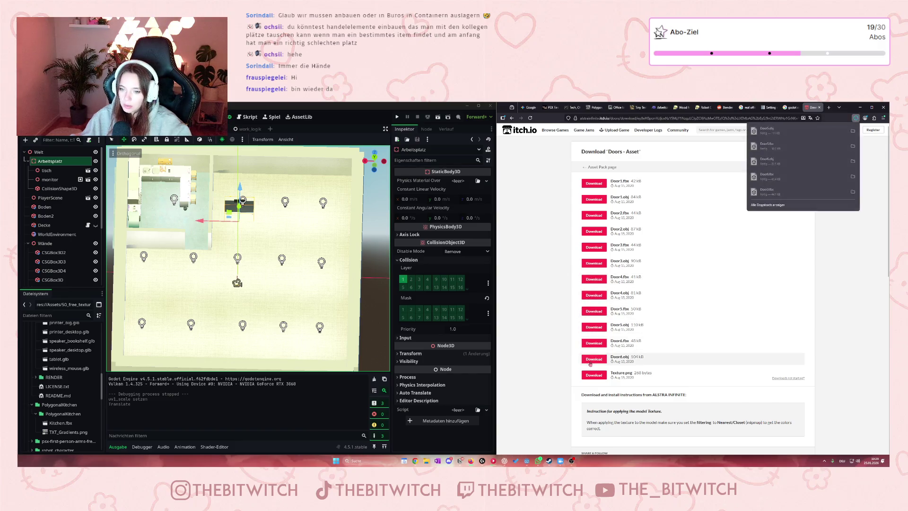
pyautogui.click(592, 376)
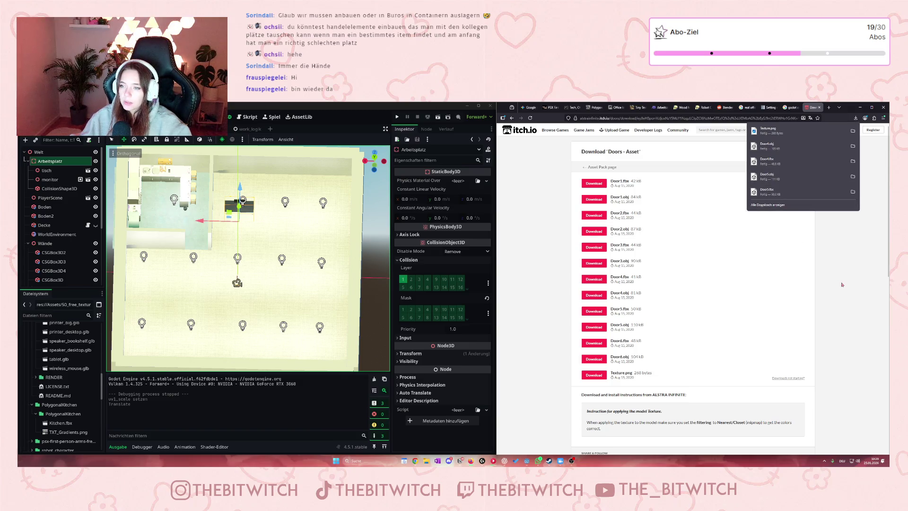
pyautogui.click(765, 263)
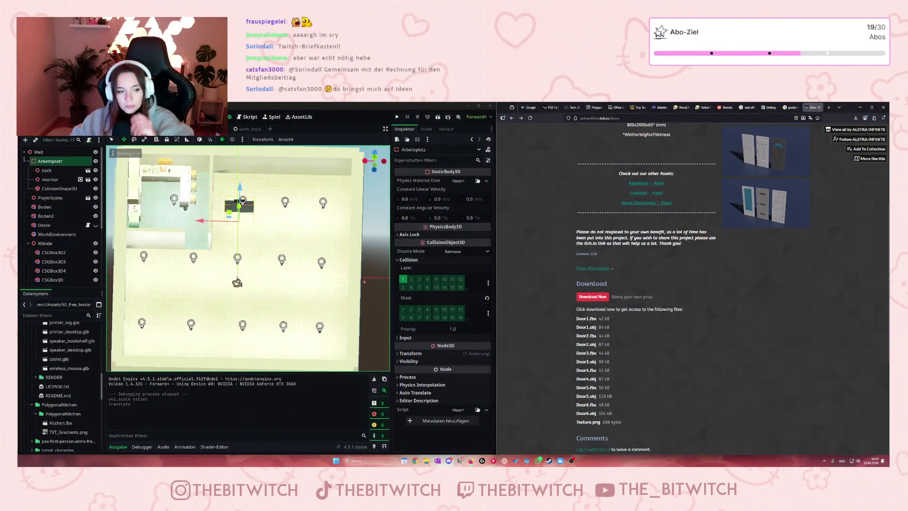
# Drag the downloaded door files into the project and expand Assets/doors to select Door1.fbx.
pyautogui.moveTo(363, 282)
pyautogui.mouseDown()
pyautogui.moveTo(71, 331)
pyautogui.moveTo(70, 350)
pyautogui.mouseUp()
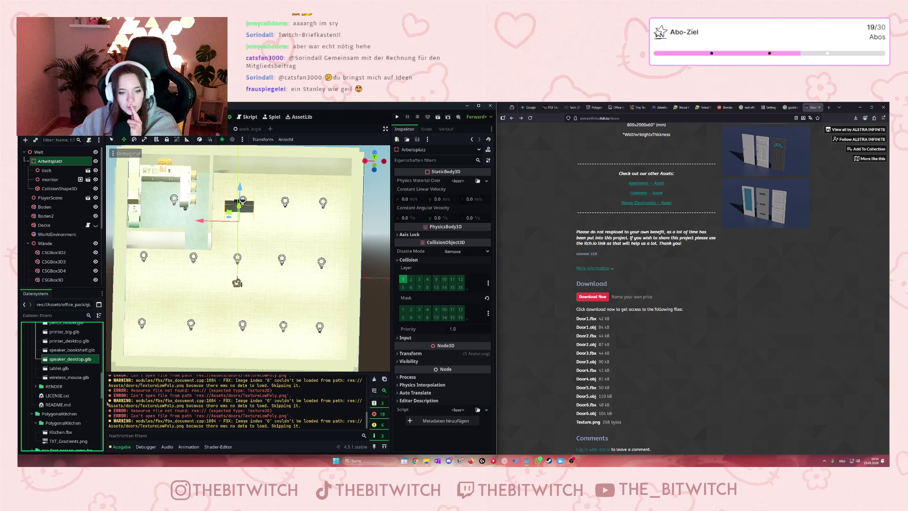
pyautogui.scroll(10, 72, 395)
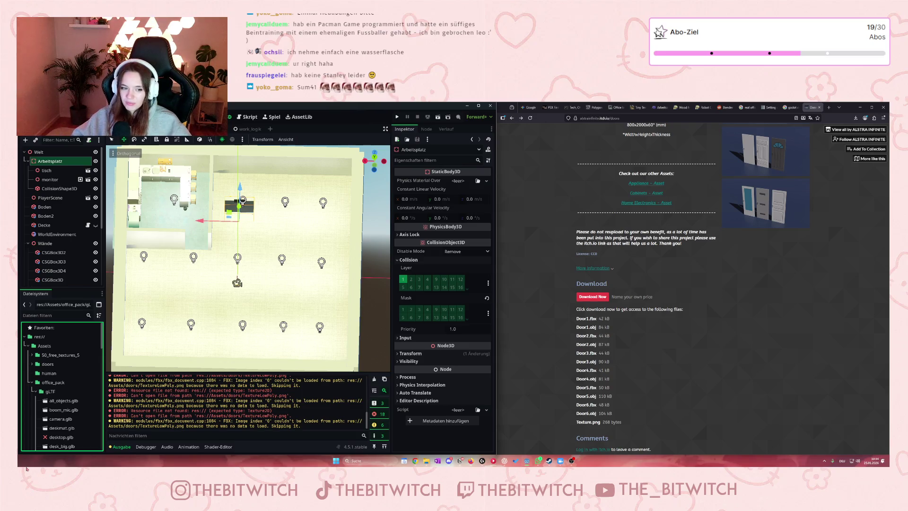
pyautogui.scroll(-1, 32, 373)
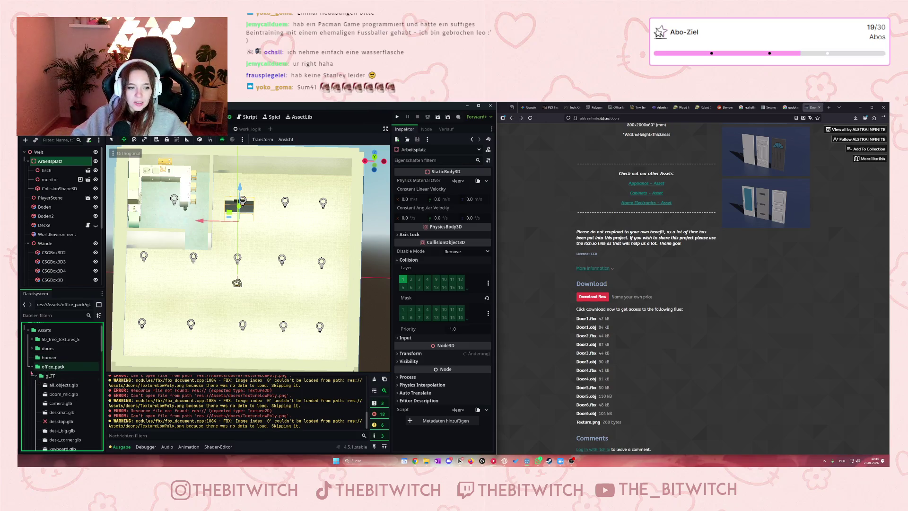
pyautogui.click(32, 348)
pyautogui.click(60, 359)
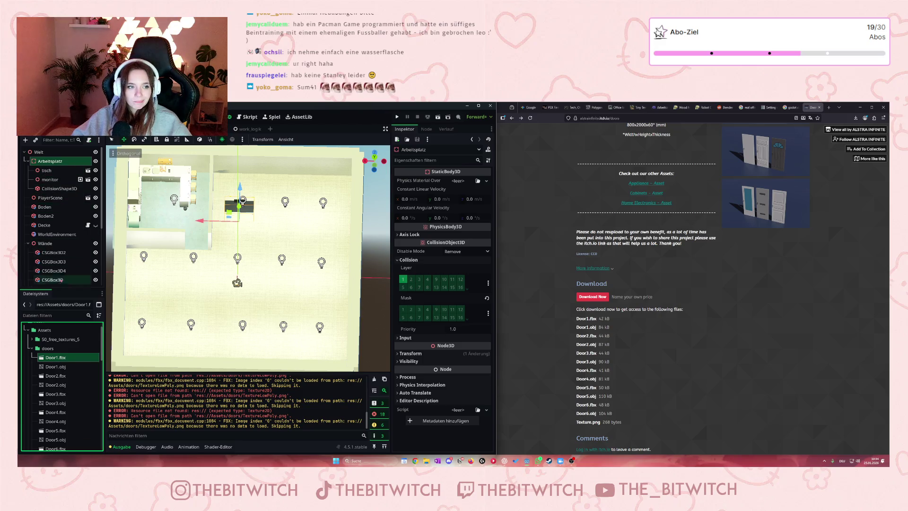
# Add Door1.fbx to the office scene and open it as a New Inherited scene.
pyautogui.moveTo(56, 358); pyautogui.dragTo(41, 157)
pyautogui.click(28, 217)
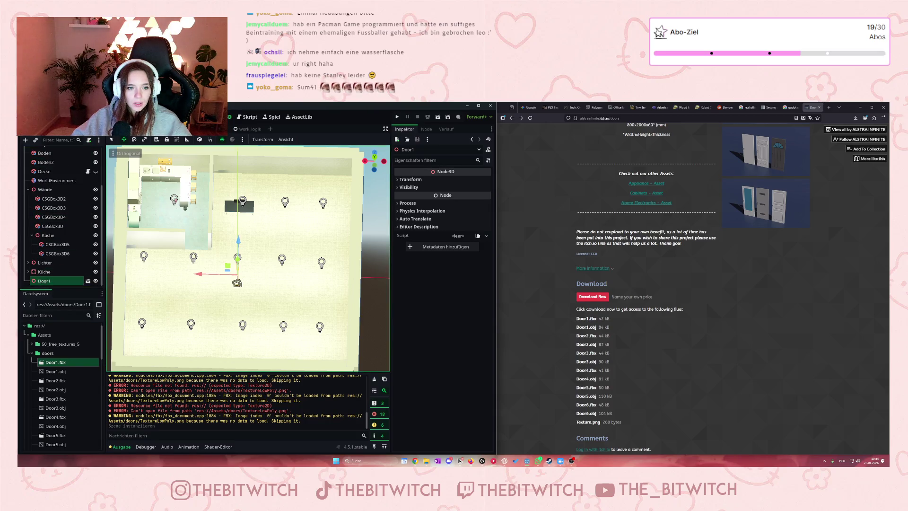
pyautogui.scroll(-2, 249, 257)
pyautogui.click(88, 281)
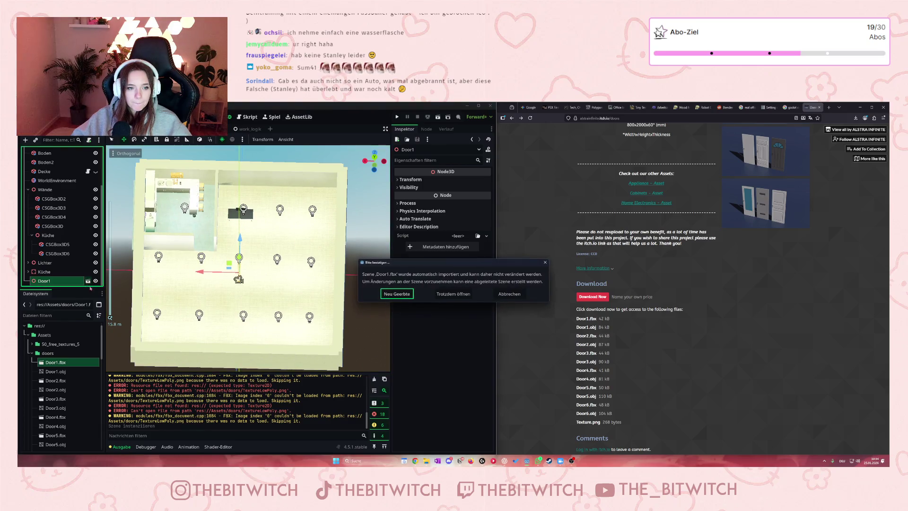
pyautogui.click(397, 294)
# Select the Door_002 mesh, expand its empty Surface Material Override, and select Texture.png.
pyautogui.press('KP_3')
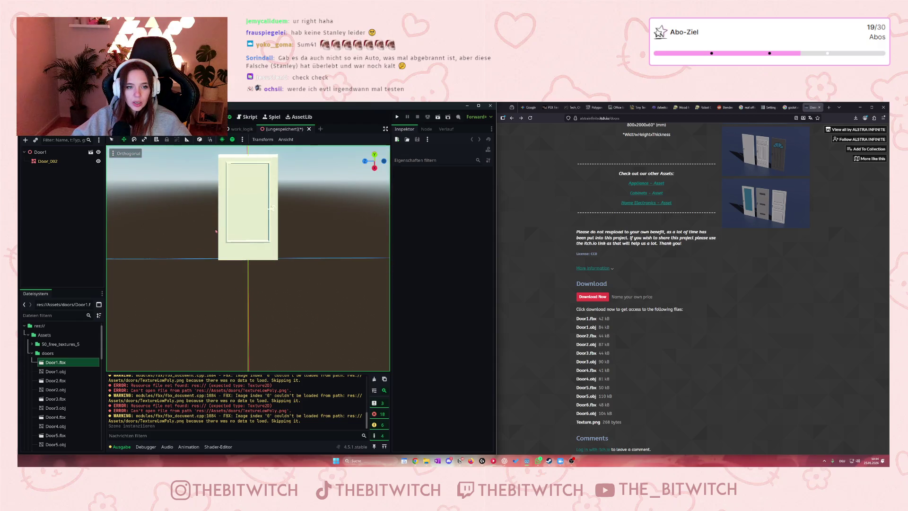
pyautogui.click(255, 231)
pyautogui.scroll(5, 303, 162)
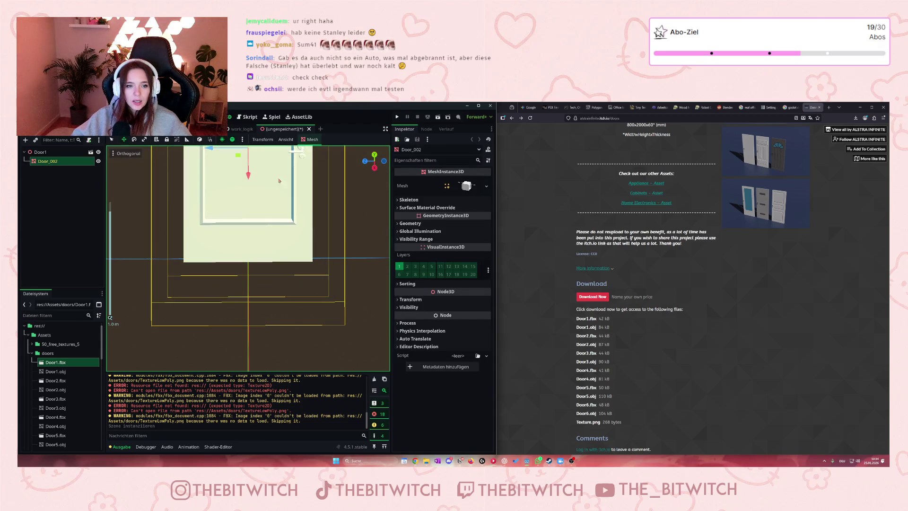
pyautogui.moveTo(302, 163); pyautogui.dragTo(296, 182)
pyautogui.scroll(4, 289, 191)
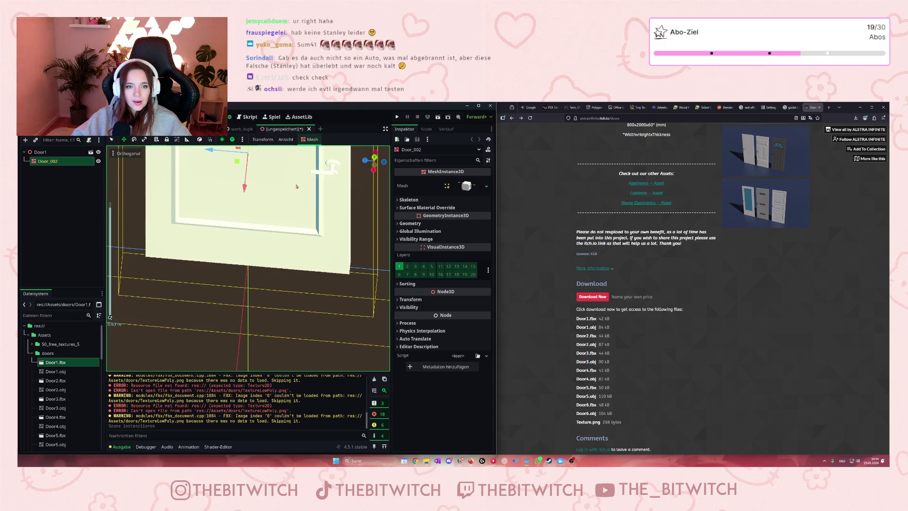
pyautogui.scroll(3, 296, 187)
pyautogui.scroll(-5, 295, 187)
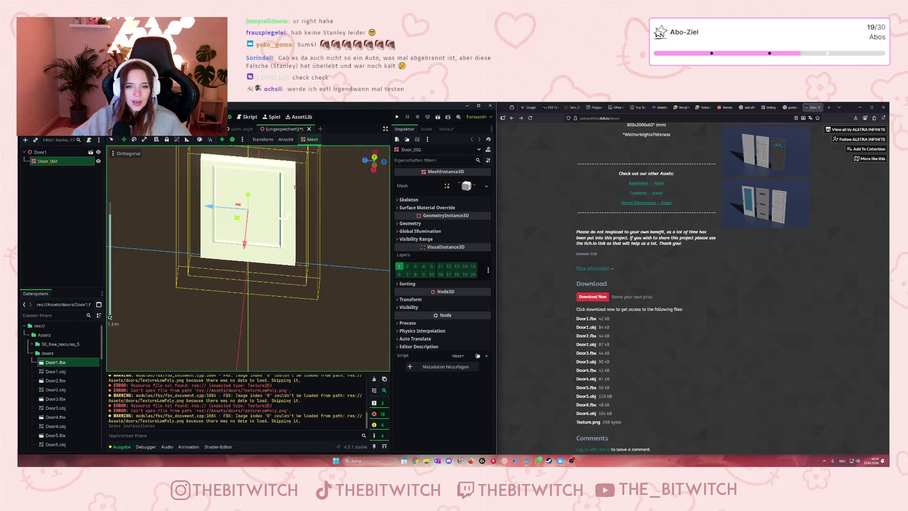
pyautogui.scroll(2, 295, 186)
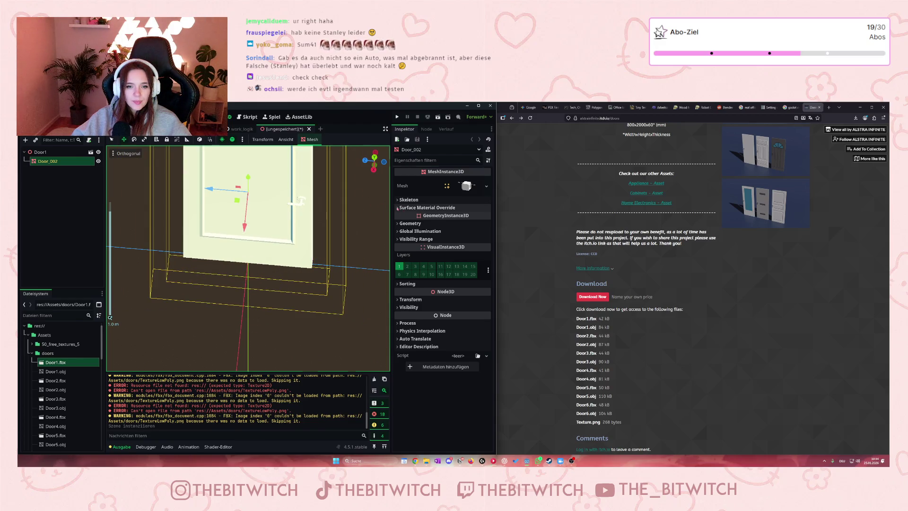
pyautogui.click(398, 208)
pyautogui.scroll(-5, 58, 393)
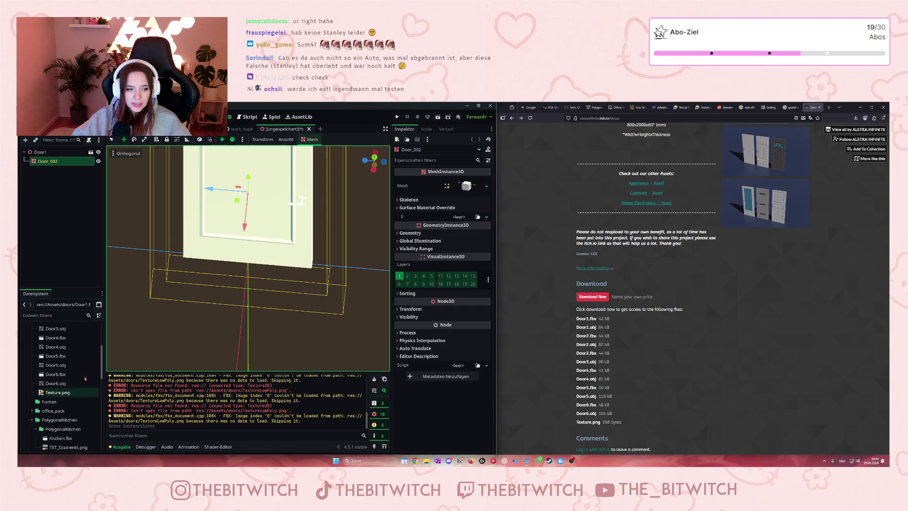
pyautogui.click(57, 395)
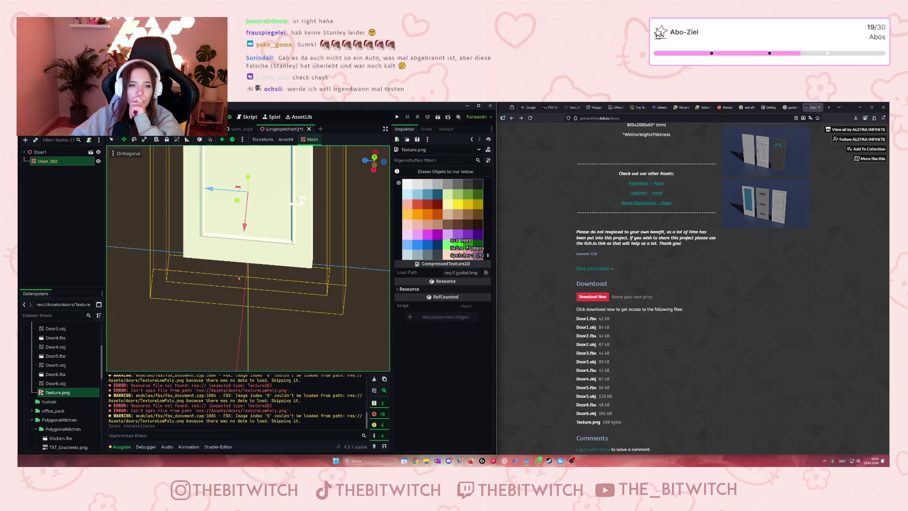
# Inspect the Door6.fbx import preview and close it.
pyautogui.scroll(-3, 142, 284)
pyautogui.doubleClick(63, 374)
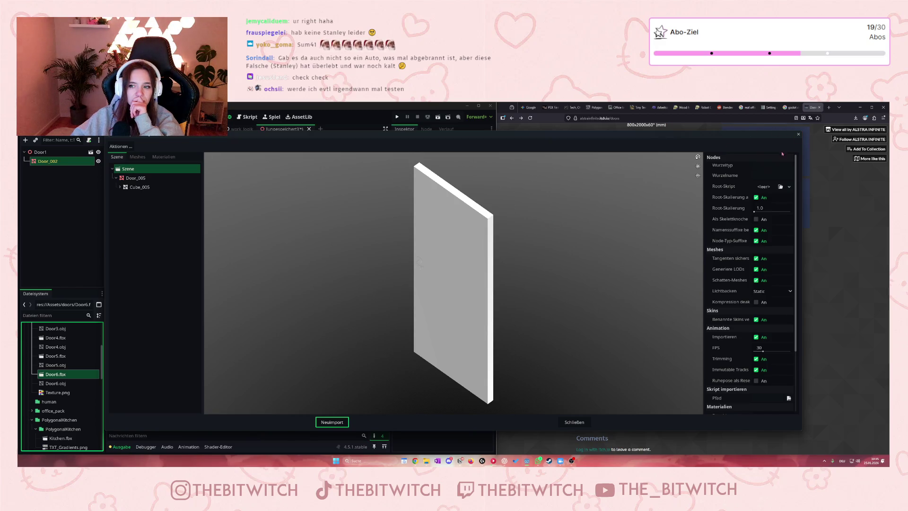
pyautogui.click(798, 134)
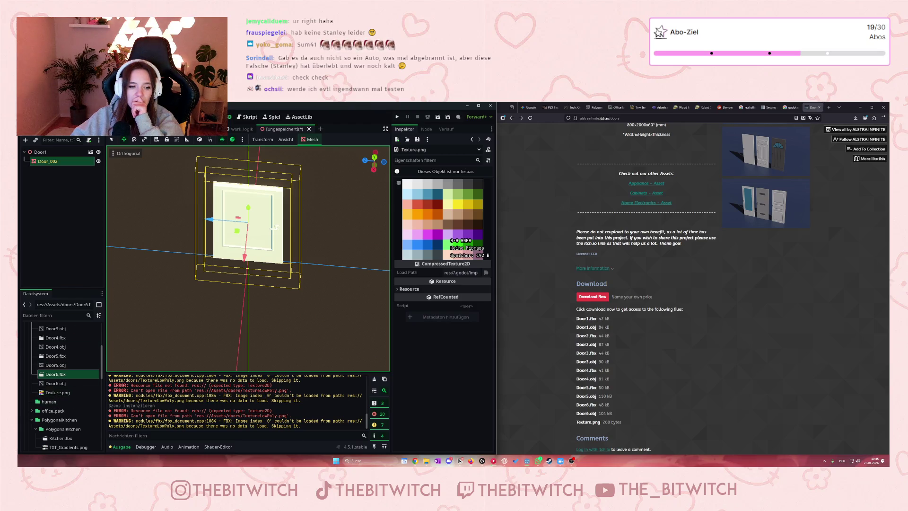
# Rename Texture.png to TextureLowPoly.png in the doors folder.
pyautogui.scroll(1, 216, 387)
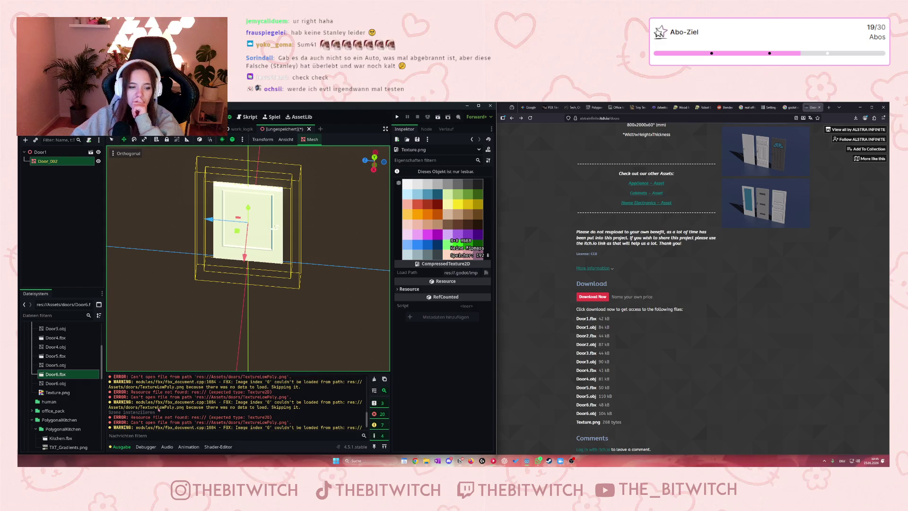
pyautogui.click(58, 392)
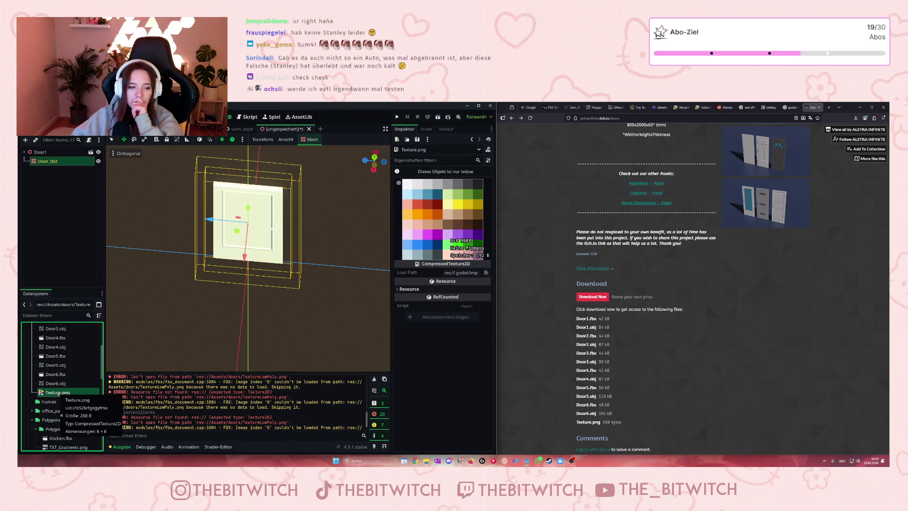
pyautogui.rightClick(60, 394)
pyautogui.click(71, 382)
pyautogui.press('Right')
pyautogui.write('Low')
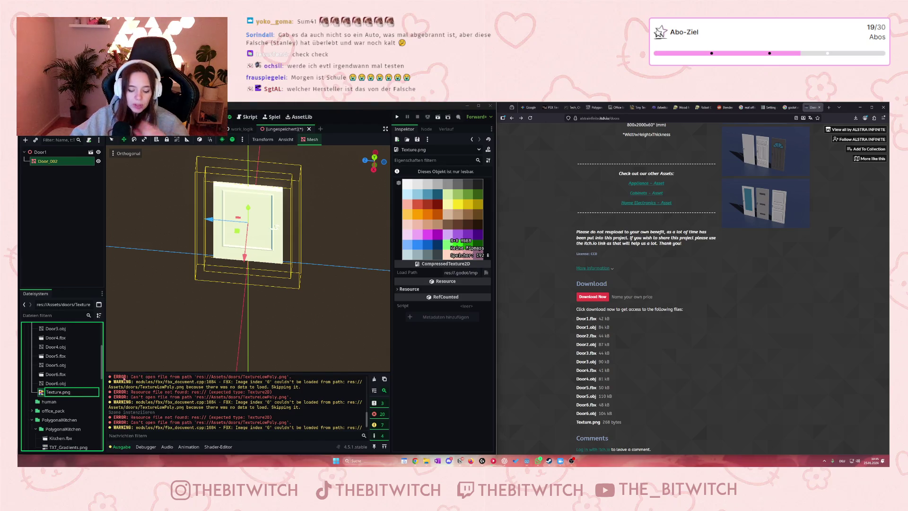
pyautogui.write('Poly')
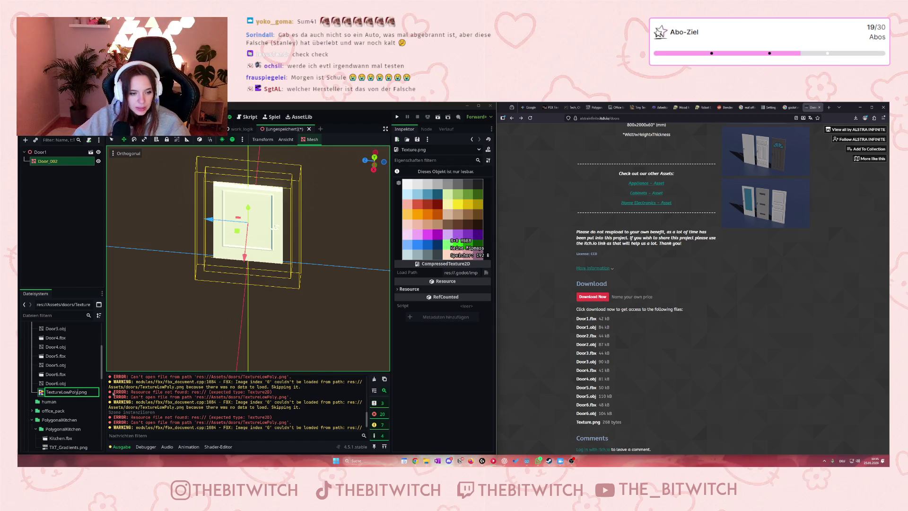
pyautogui.press('Return')
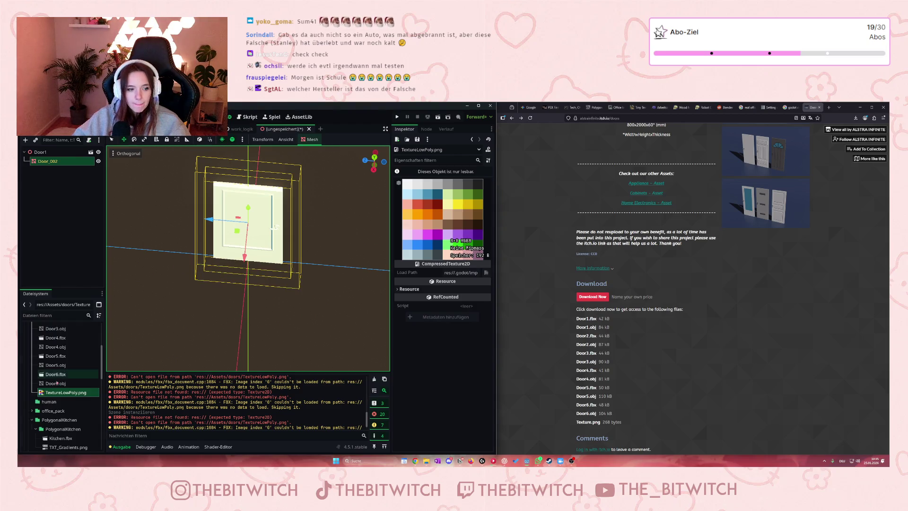
# Close the unsaved inherited door scene without saving.
pyautogui.click(56, 383)
pyautogui.click(308, 129)
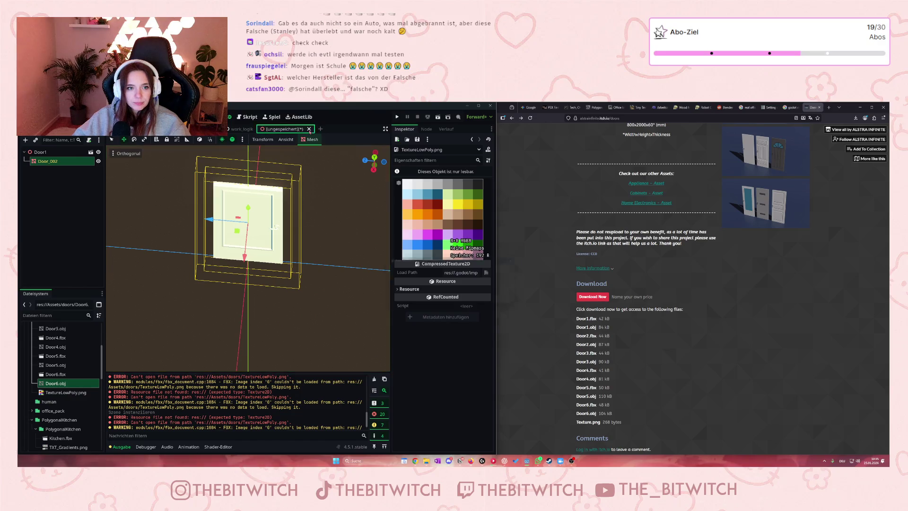
pyautogui.click(463, 299)
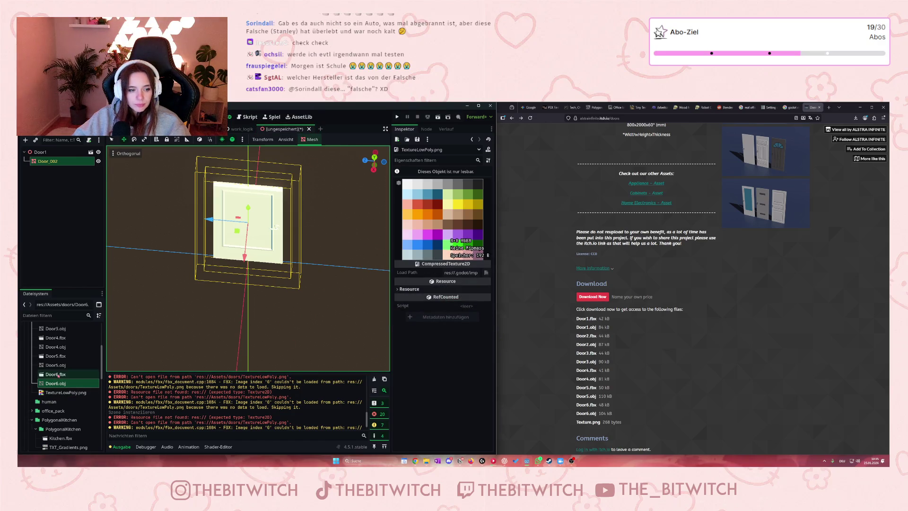
pyautogui.click(311, 129)
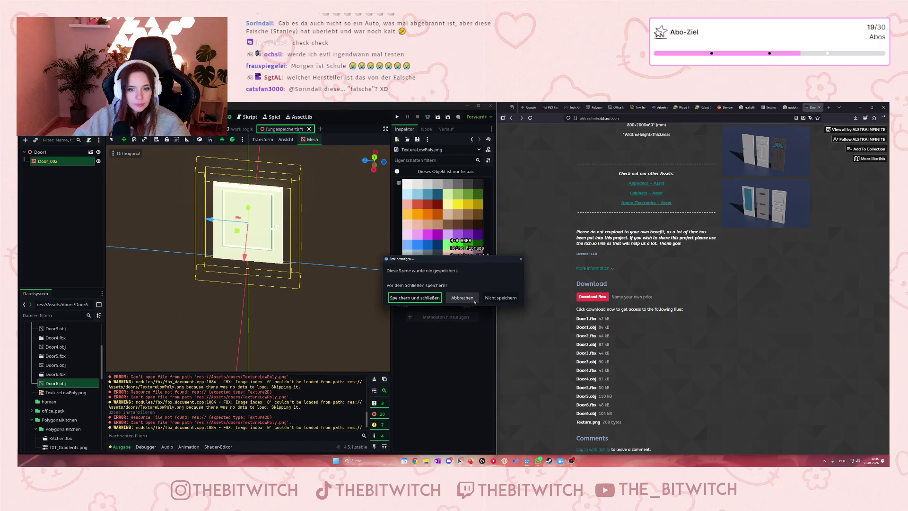
pyautogui.click(501, 298)
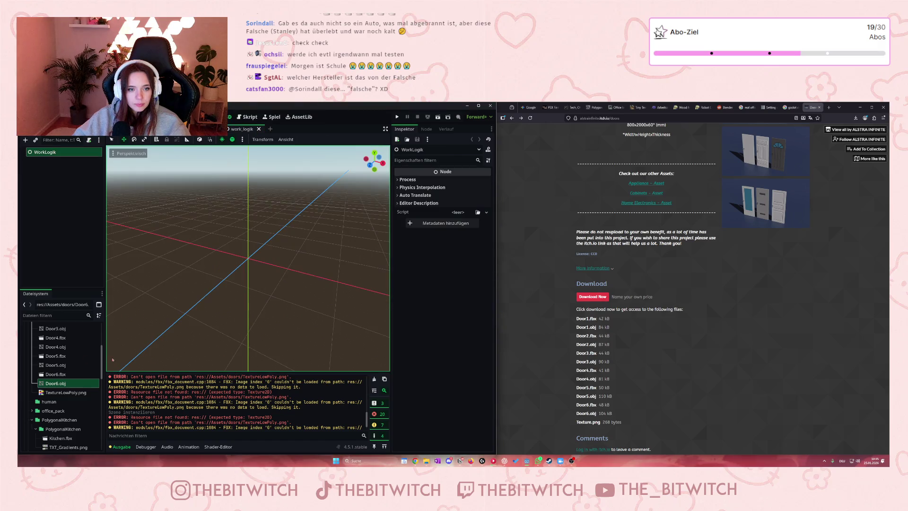
# Check the Door6.fbx and Door1.fbx import previews.
pyautogui.scroll(-3, 178, 288)
pyautogui.doubleClick(50, 375)
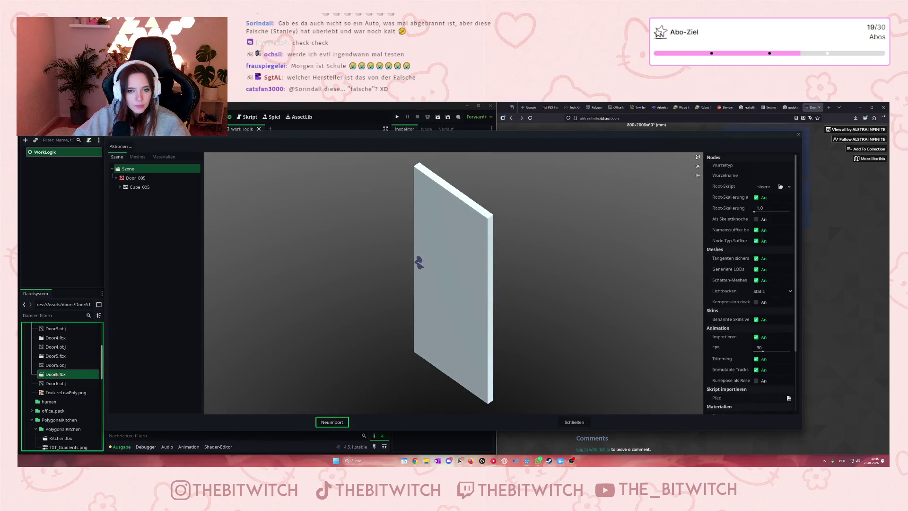
pyautogui.moveTo(246, 180); pyautogui.dragTo(266, 175)
pyautogui.scroll(5, 267, 175)
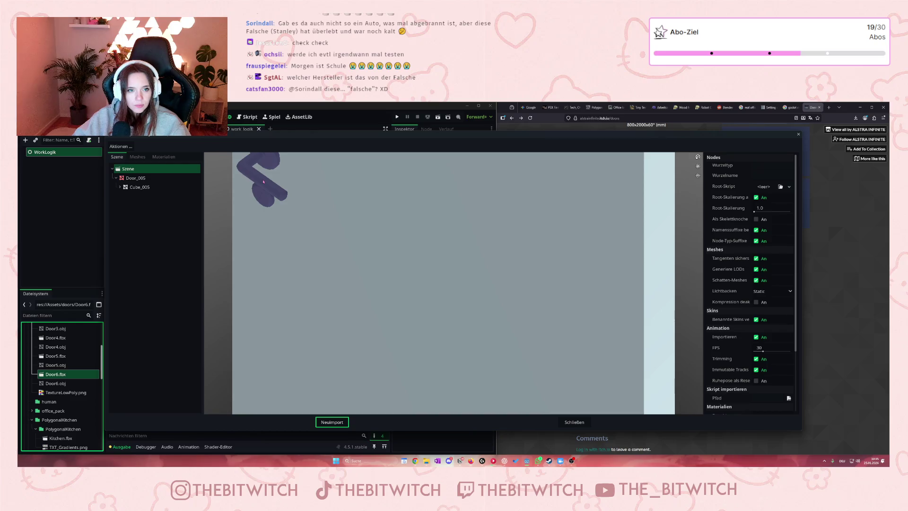
pyautogui.scroll(-5, 264, 182)
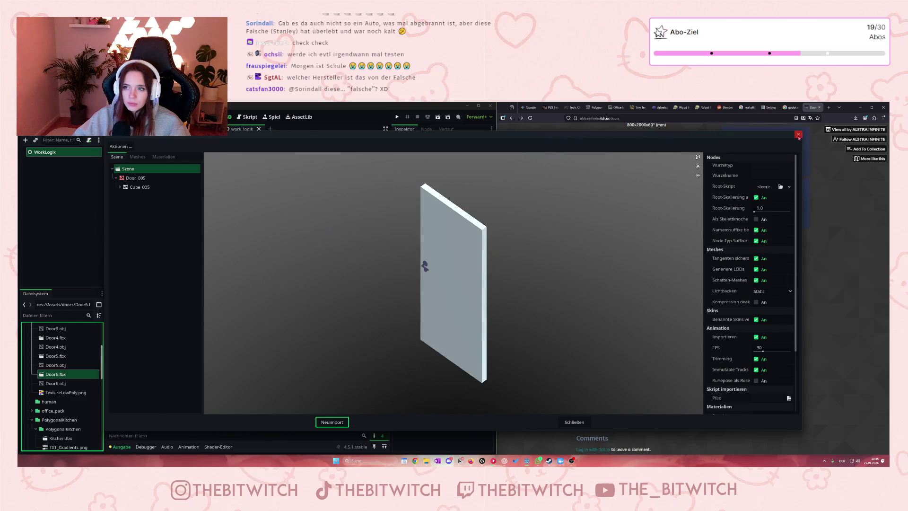
pyautogui.click(799, 135)
pyautogui.scroll(3, 63, 370)
pyautogui.scroll(1, 63, 370)
pyautogui.doubleClick(56, 341)
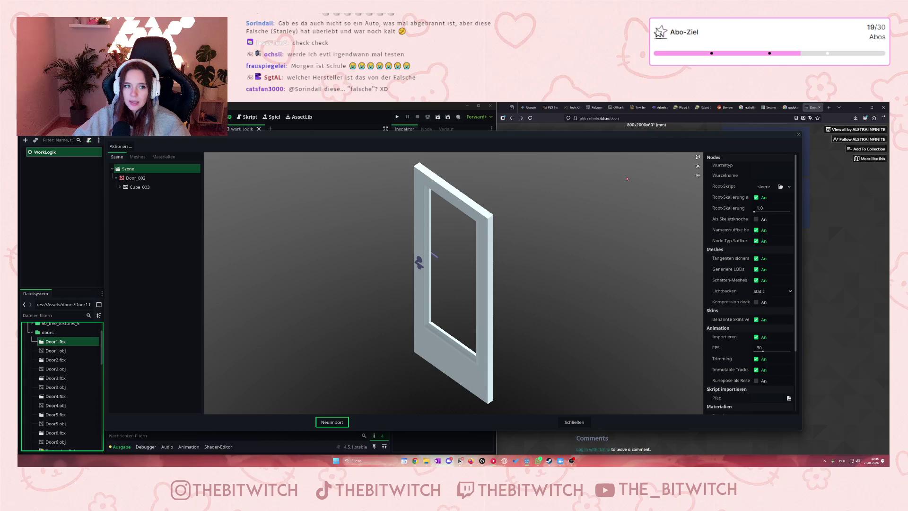
pyautogui.click(799, 134)
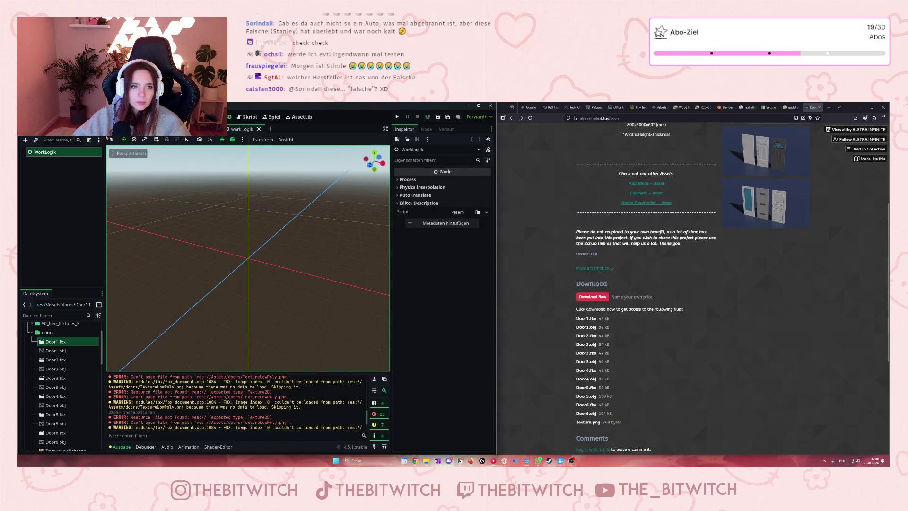
# Delete the Door1 node from the work_logik office scene.
pyautogui.click(50, 284)
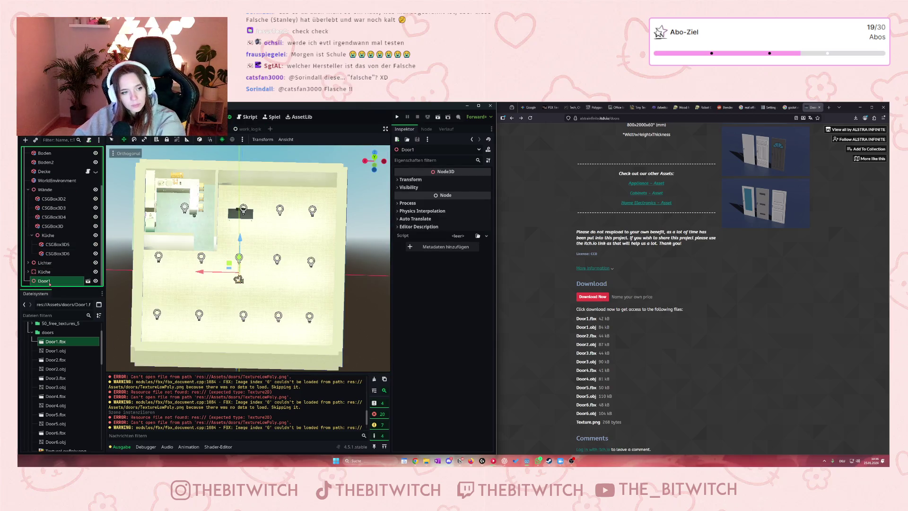
pyautogui.press('Delete')
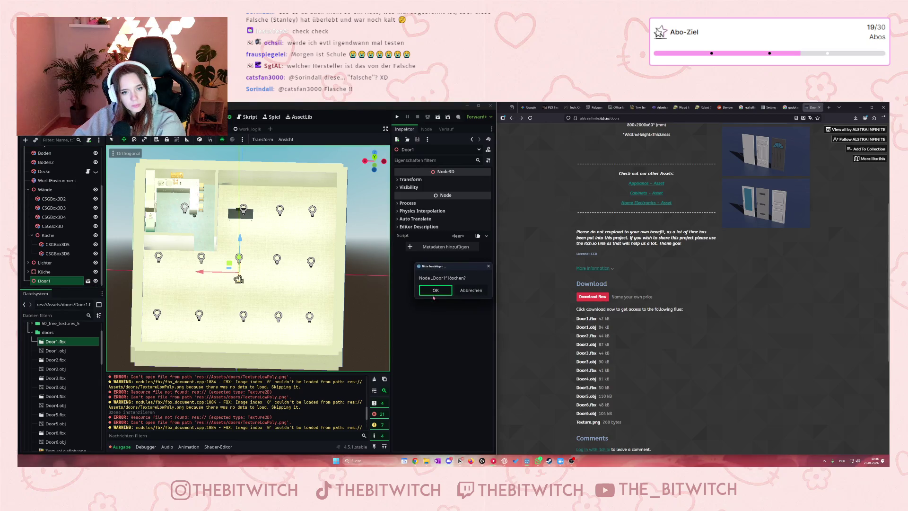
pyautogui.click(434, 292)
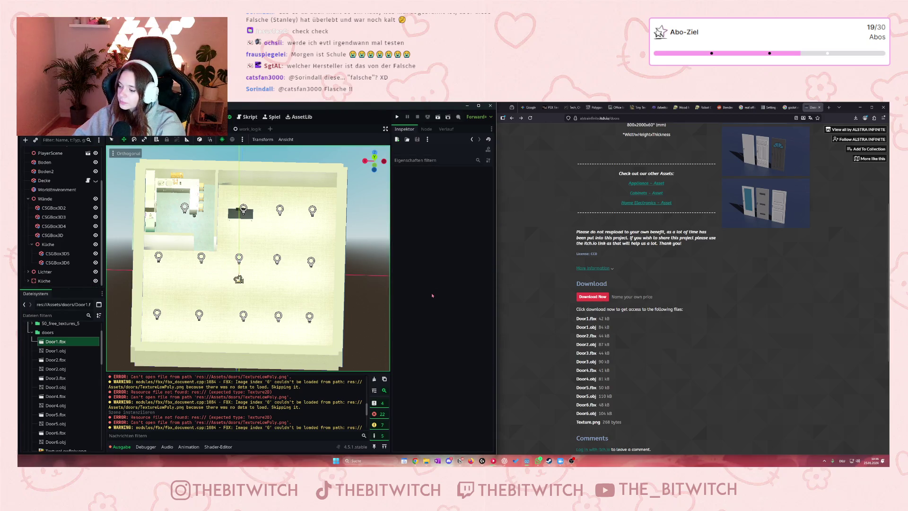